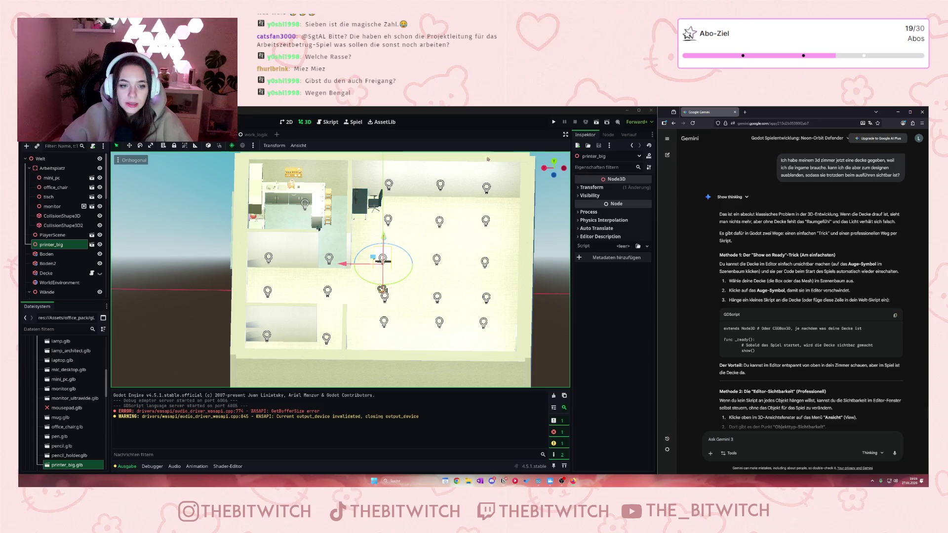
- Deselect the printer and zoom the viewport in and out around the office
scroll(401, 203, "up", 3)
scroll(442, 185, "down", 3)
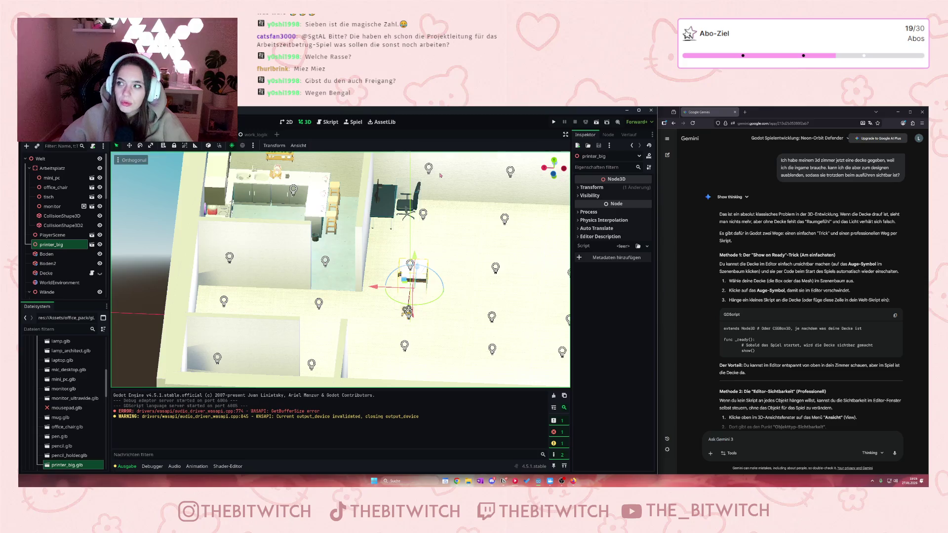
scroll(471, 212, "up", 2)
left_click(471, 212)
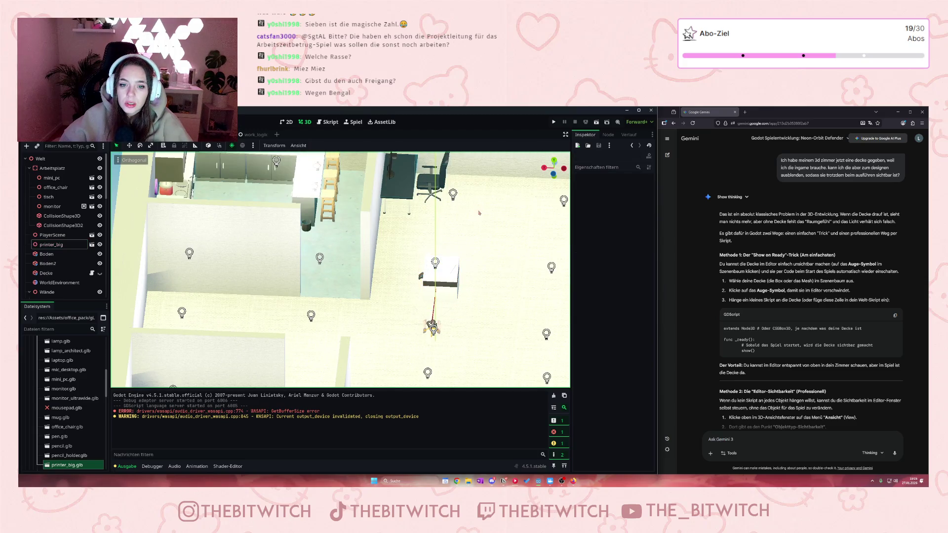
scroll(375, 285, "up", 3)
scroll(376, 285, "up", 4)
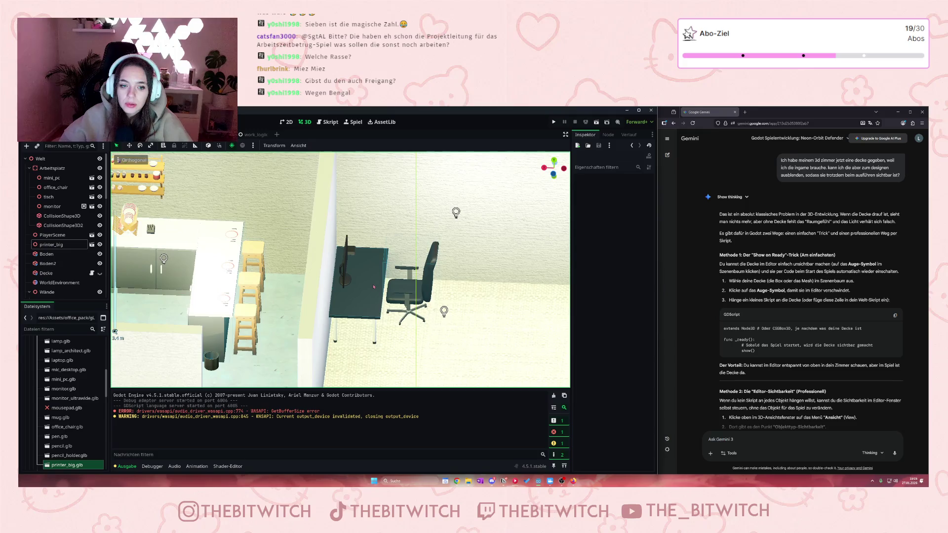
scroll(400, 282, "down", 5)
scroll(194, 249, "up", 2)
scroll(195, 249, "up", 2)
- Pan over the desk and chair, then select wireless_mouse.glb in the FileSystem dock
left_click_drag(195, 248, 233, 228)
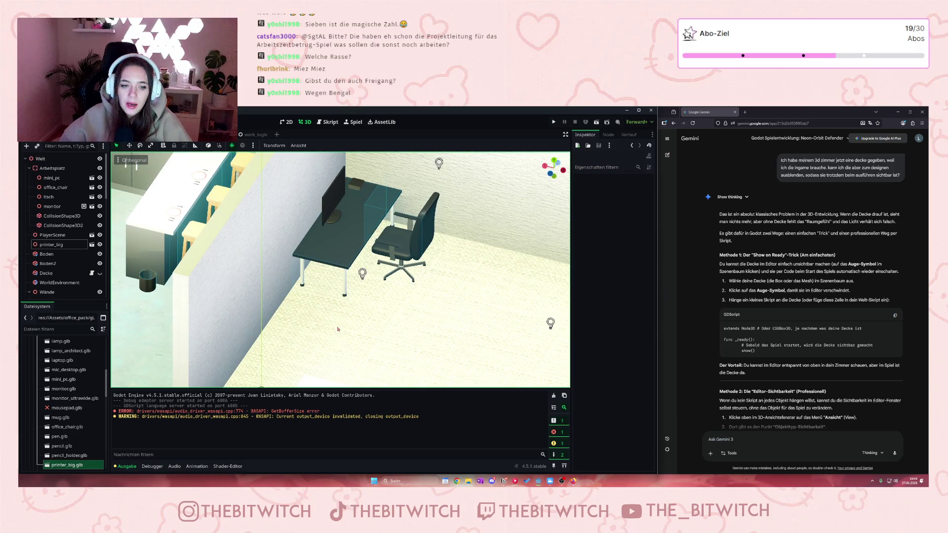
scroll(338, 329, "down", 4)
scroll(373, 248, "up", 5)
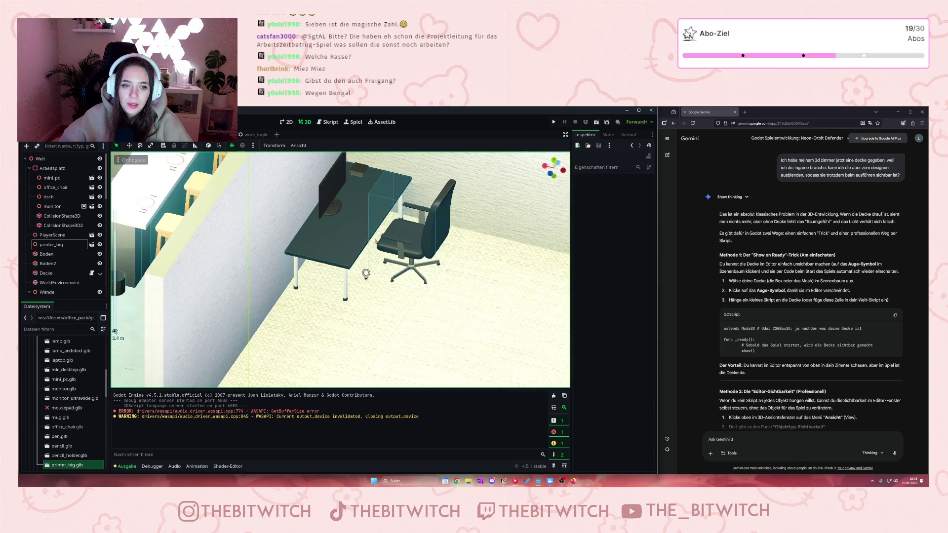
scroll(372, 248, "down", 2)
scroll(417, 198, "up", 3)
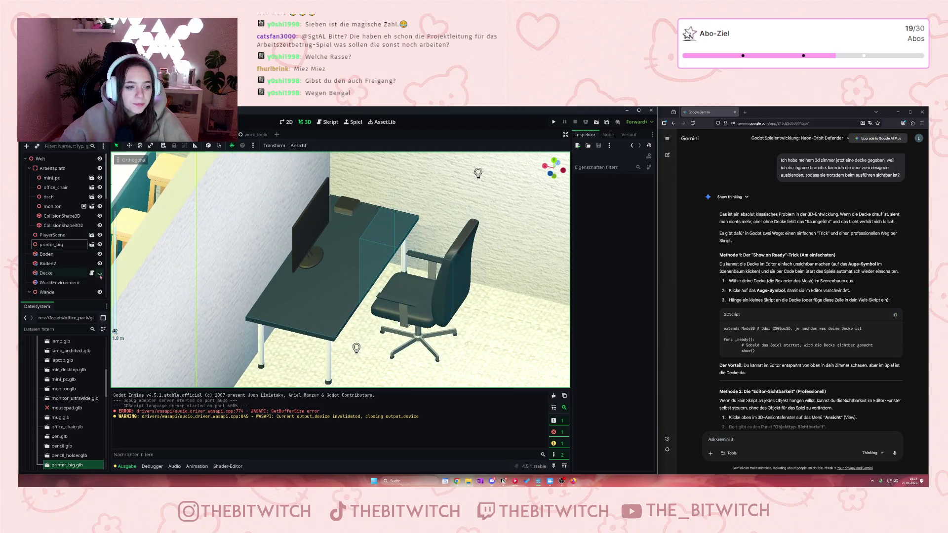
scroll(77, 374, "down", 1)
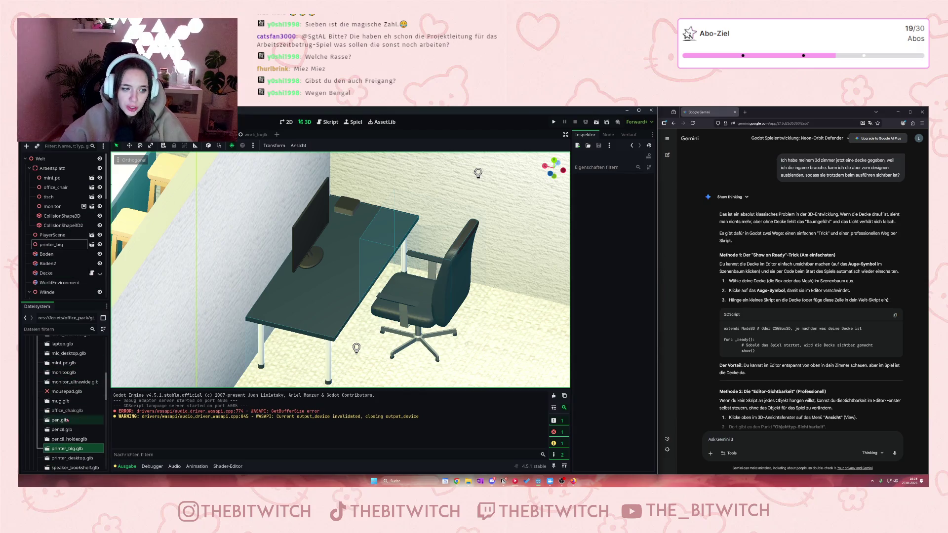
scroll(74, 433, "down", 1)
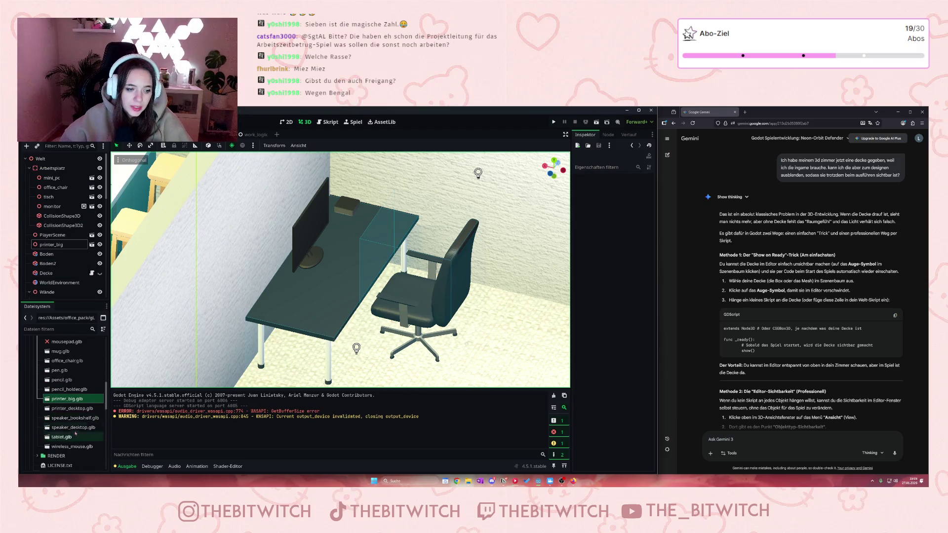
scroll(80, 432, "down", 2)
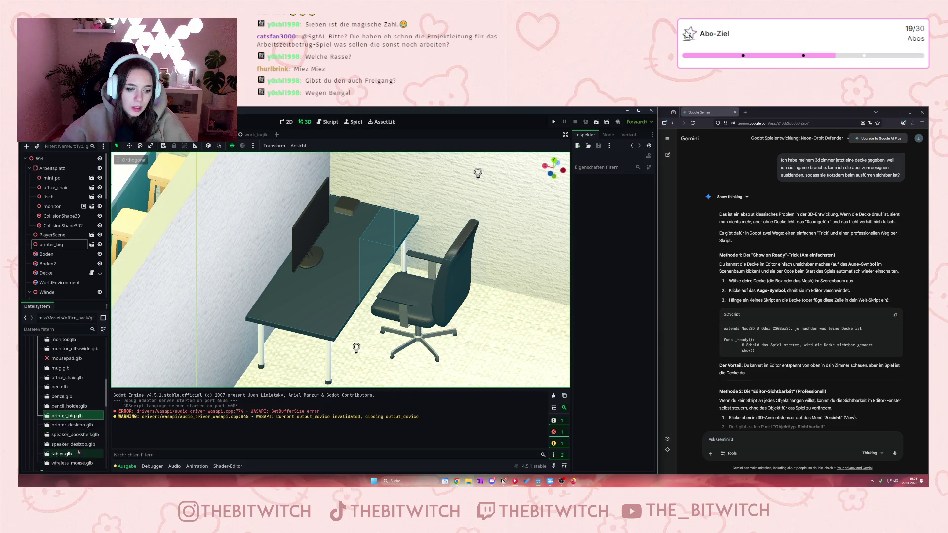
left_click(81, 447)
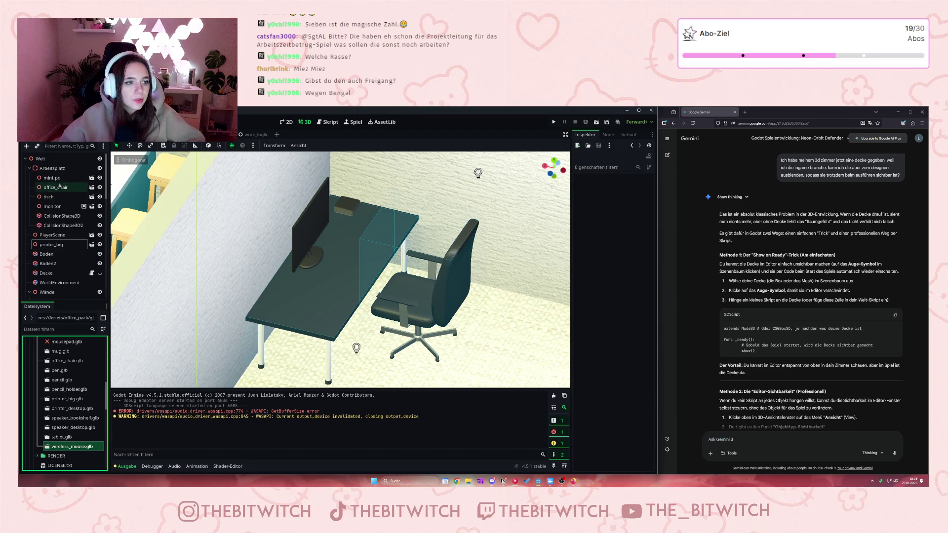
- Select the printer and turn it around its vertical axis to face nearly the opposite way
scroll(218, 300, "down", 4)
scroll(354, 360, "down", 3)
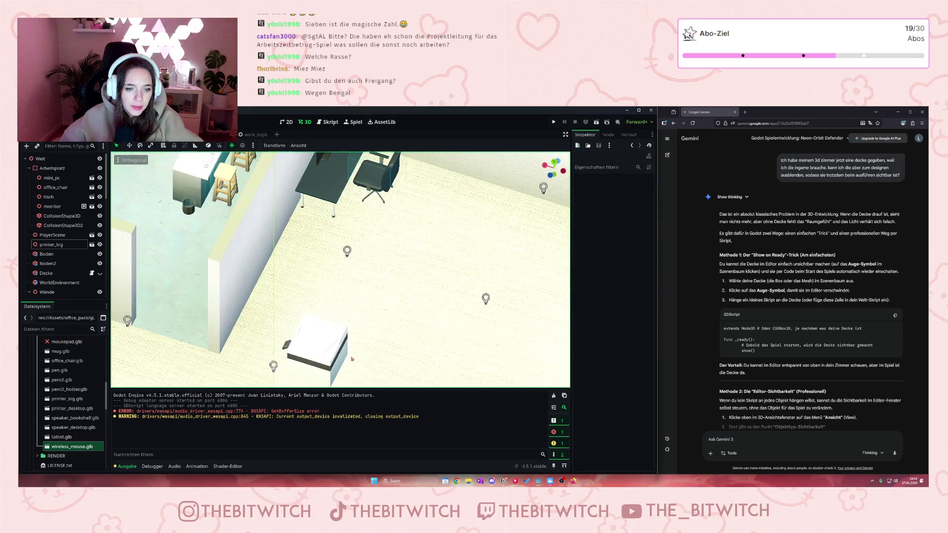
left_click(296, 353)
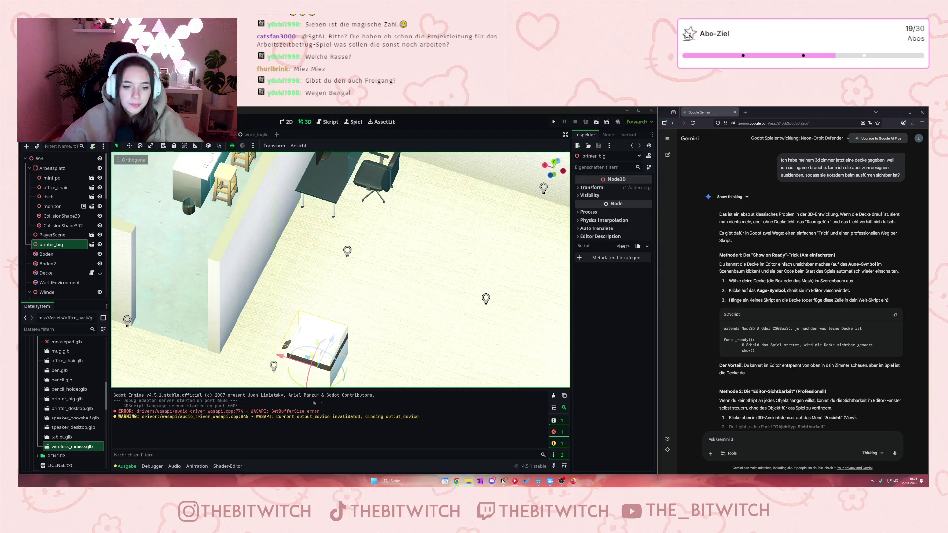
left_click_drag(285, 382, 370, 354)
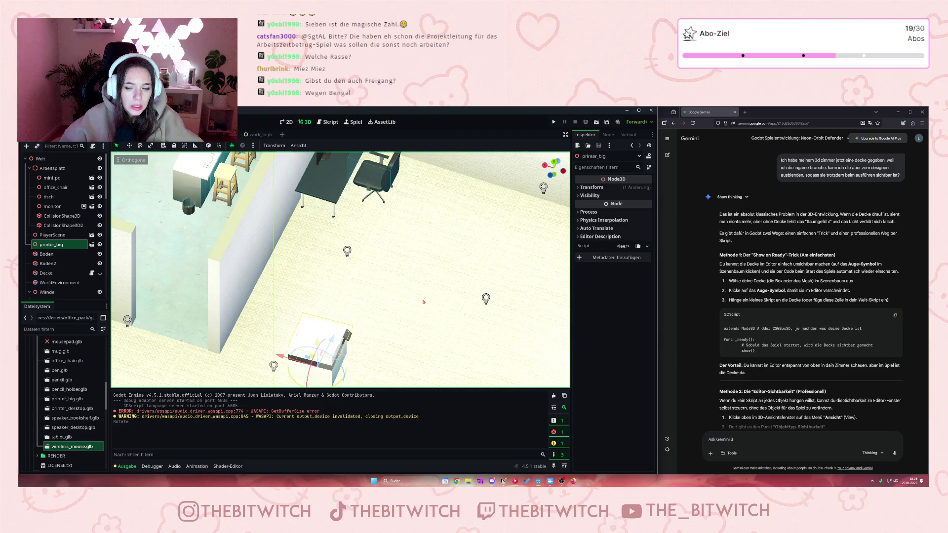
- Set the printer's Rotation Y to -180° in the Inspector Transform
left_click(585, 188)
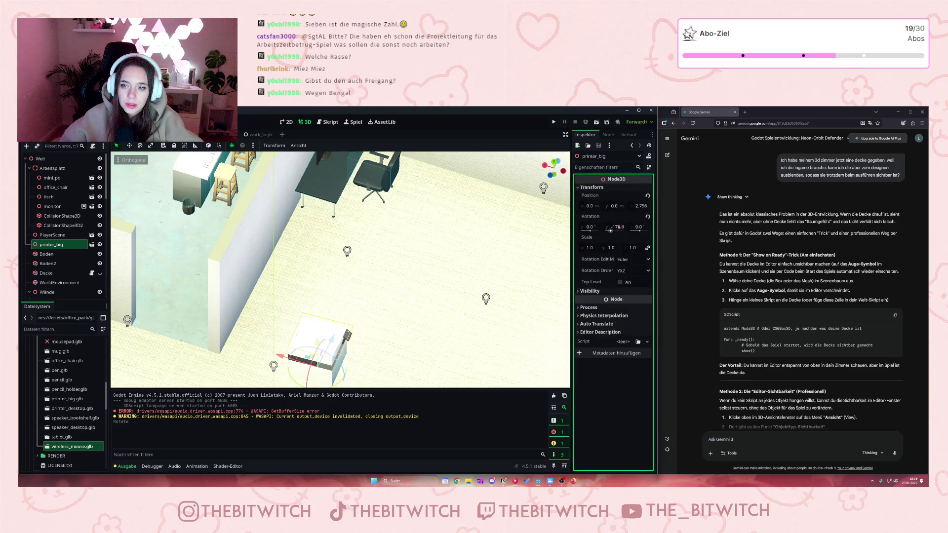
left_click(616, 227)
key("BackSpace")
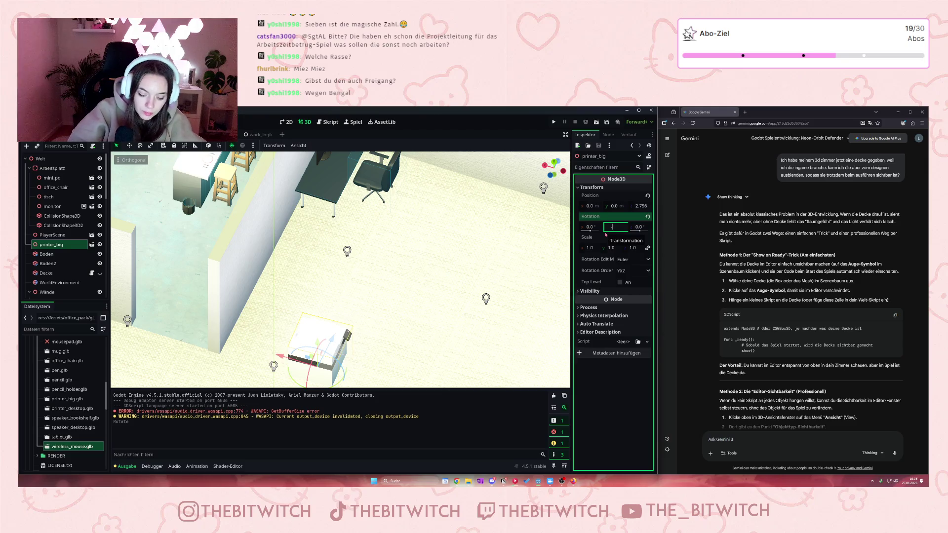
type("-180")
key("Return")
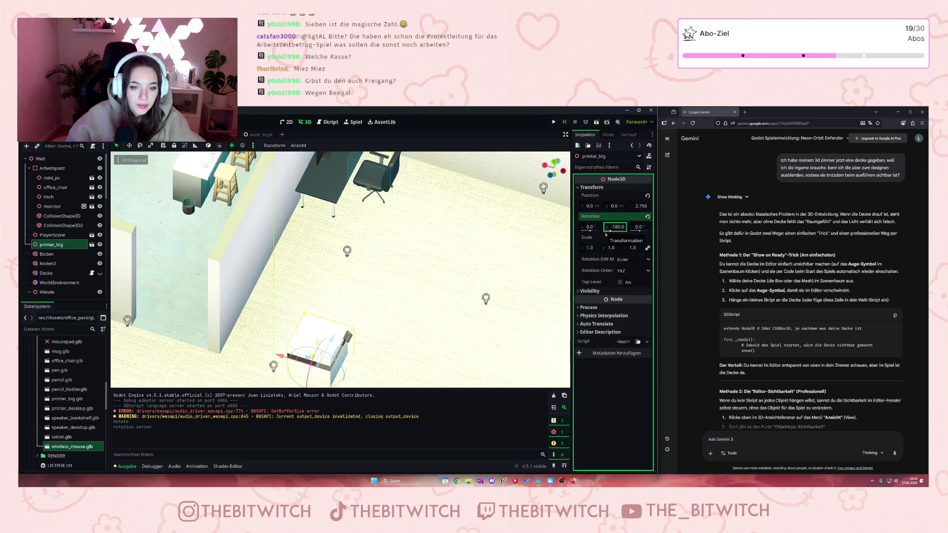
- Slide the printer along the X axis toward x ≈ 1.695
left_click_drag(281, 357, 211, 347)
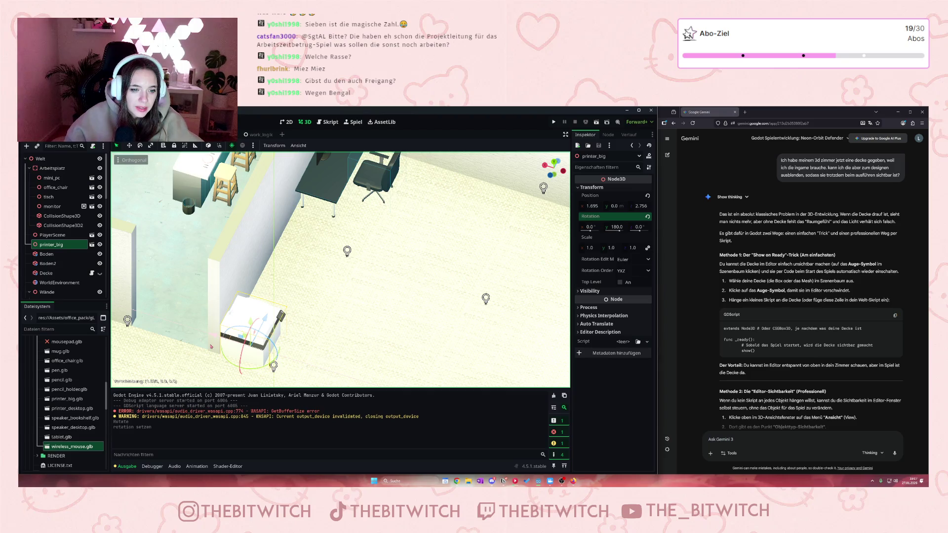
left_click_drag(211, 347, 213, 345)
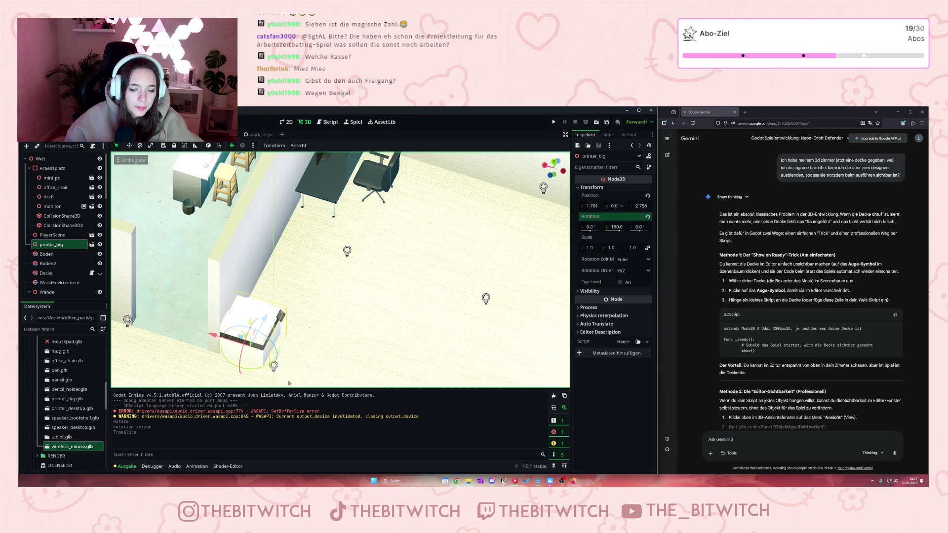
scroll(278, 327, "up", 3)
scroll(278, 328, "down", 2)
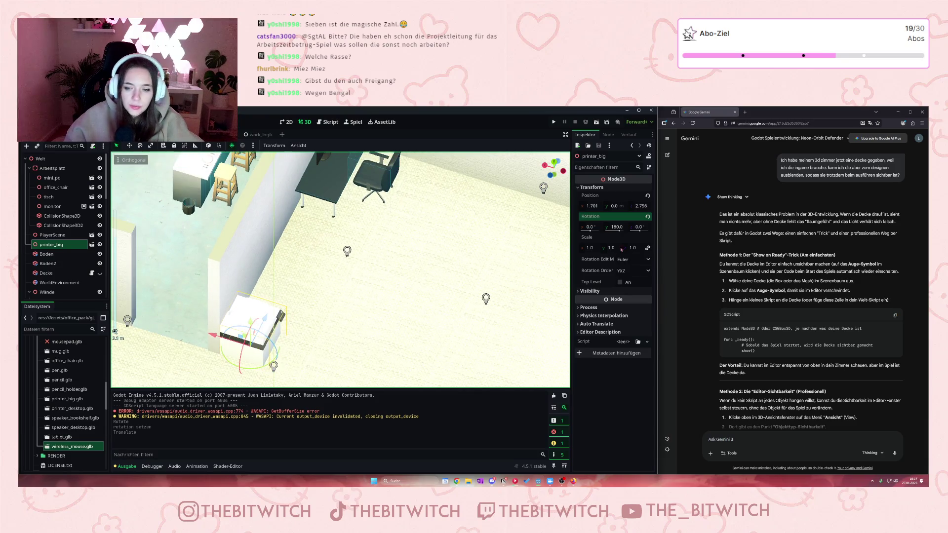
- Scale the printer to 1.1 and nudge it along Z to about 2.794
left_click(588, 247)
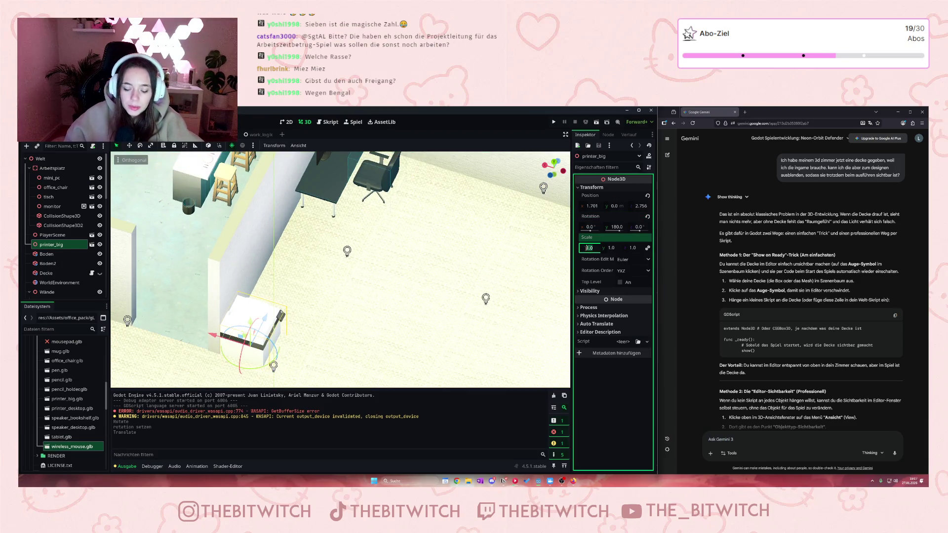
type("1.1")
key("Return")
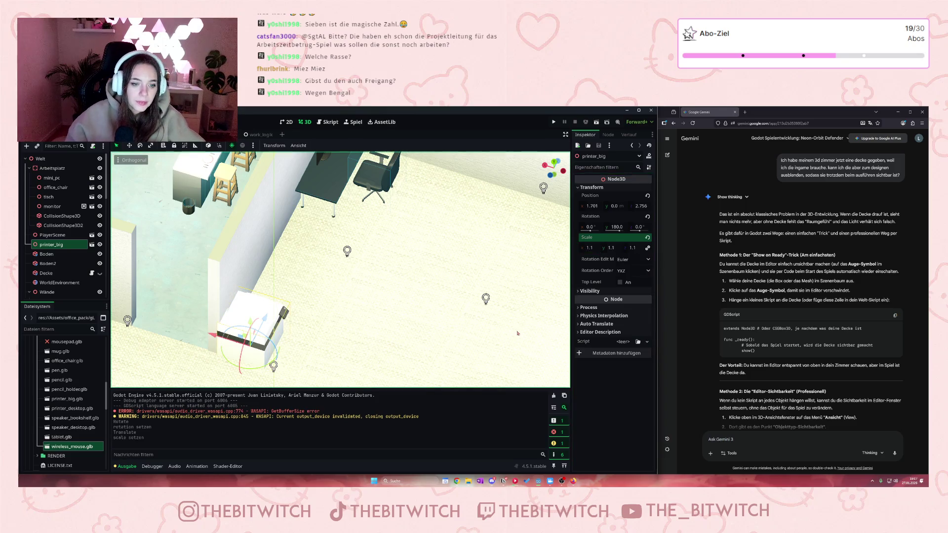
mouse_move(268, 320)
left_mouse_down()
mouse_move(234, 342)
mouse_move(217, 338)
left_mouse_up()
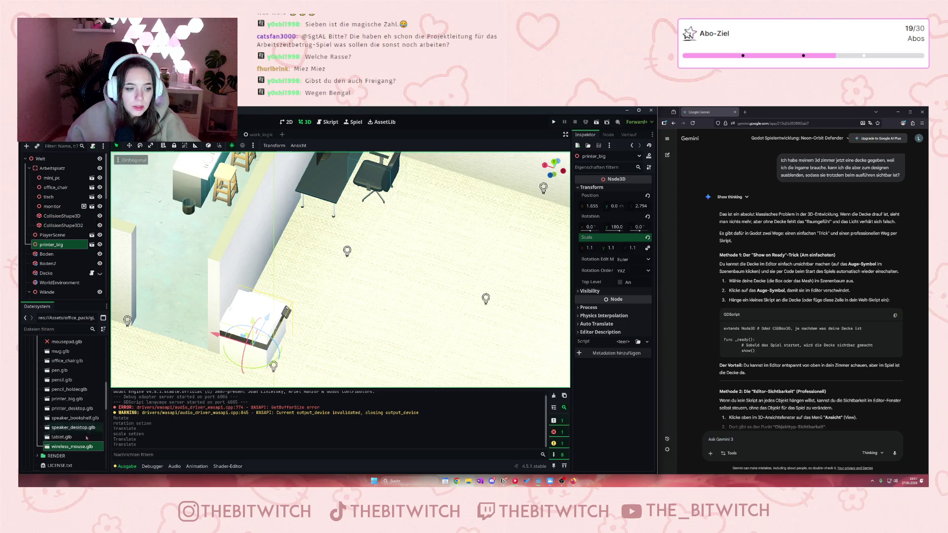
scroll(84, 412, "up", 3)
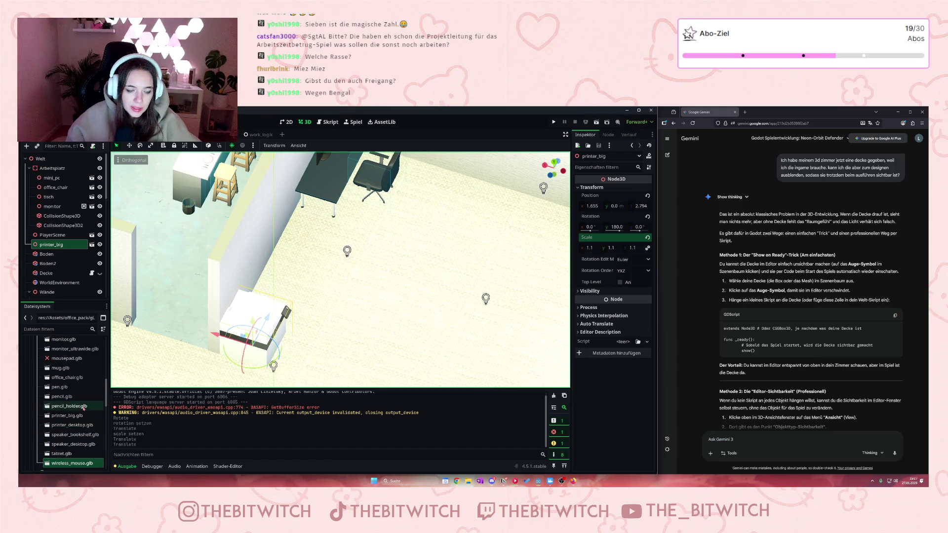
scroll(83, 409, "up", 10)
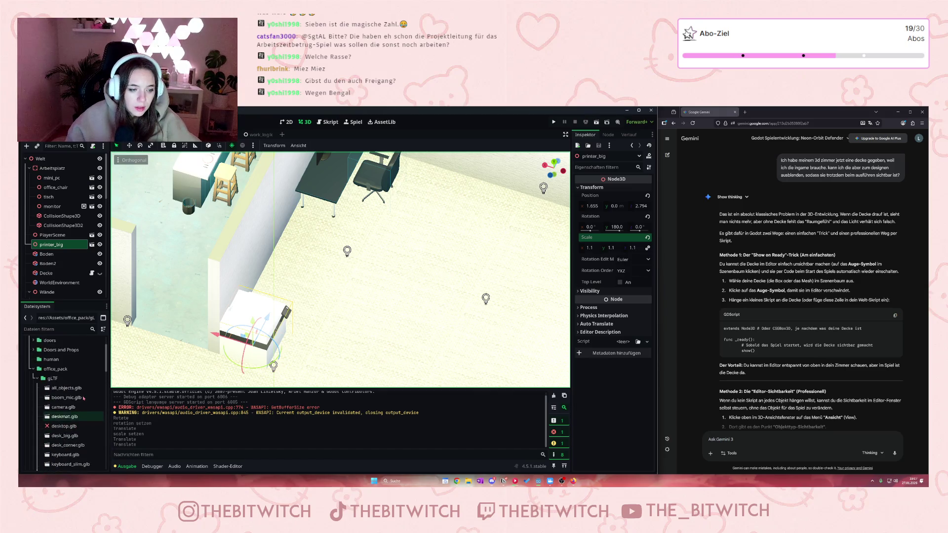
scroll(83, 396, "down", 5)
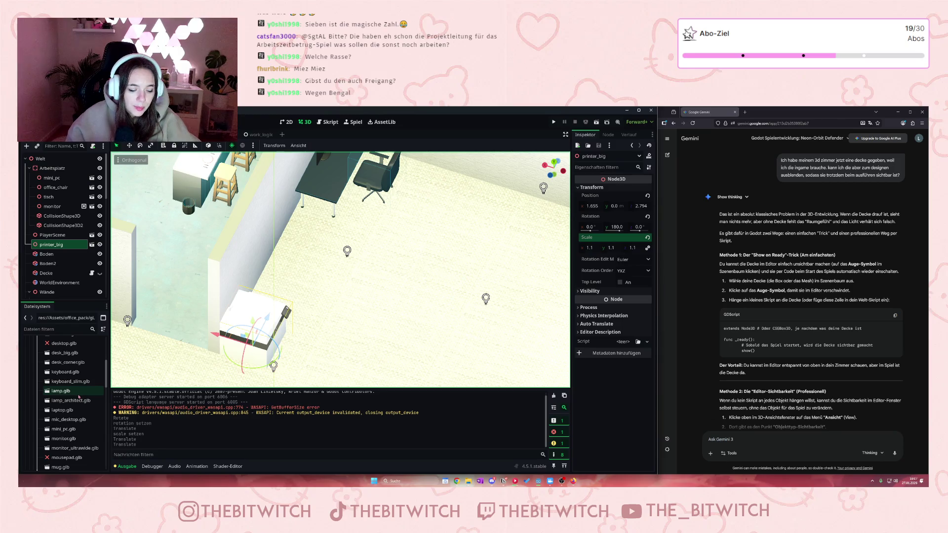
scroll(80, 396, "down", 3)
scroll(79, 397, "down", 1)
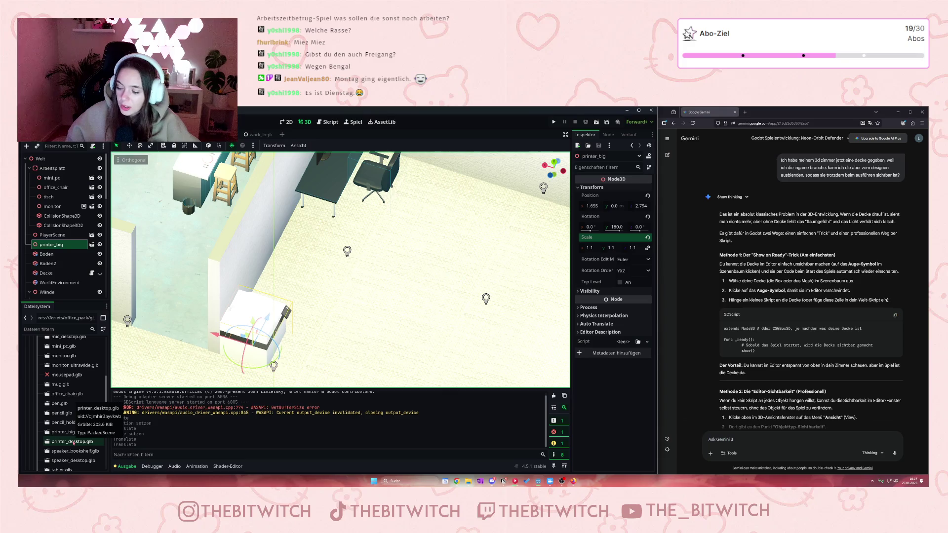
scroll(72, 443, "down", 1)
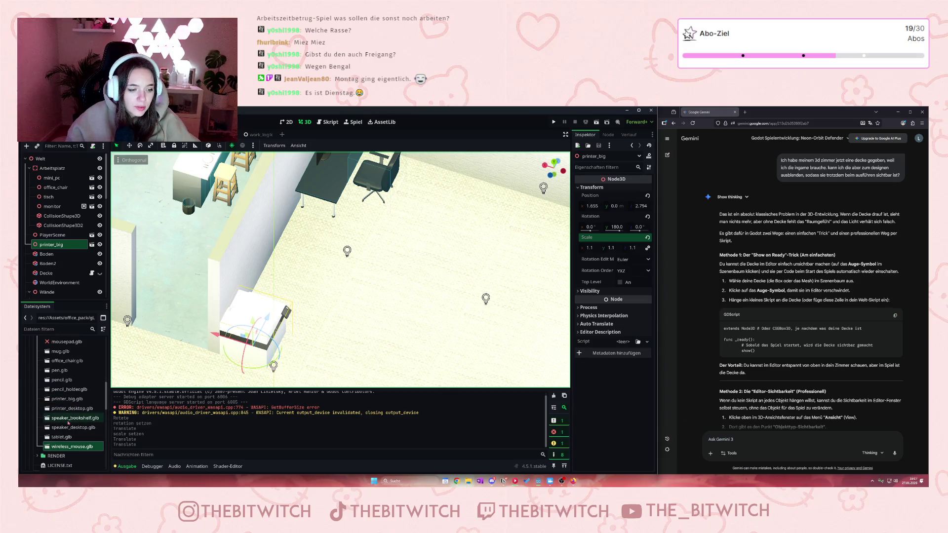
scroll(74, 414, "up", 3)
scroll(75, 411, "up", 1)
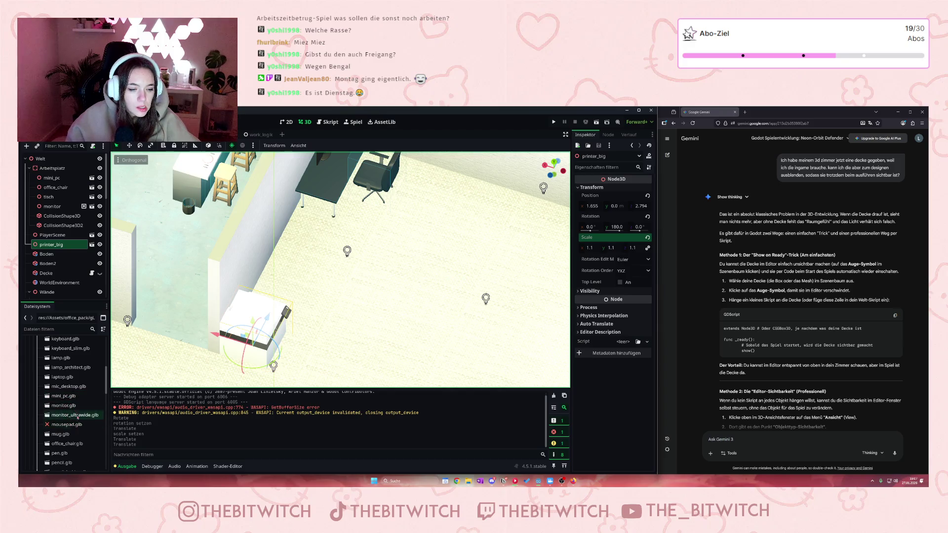
scroll(69, 383, "up", 3)
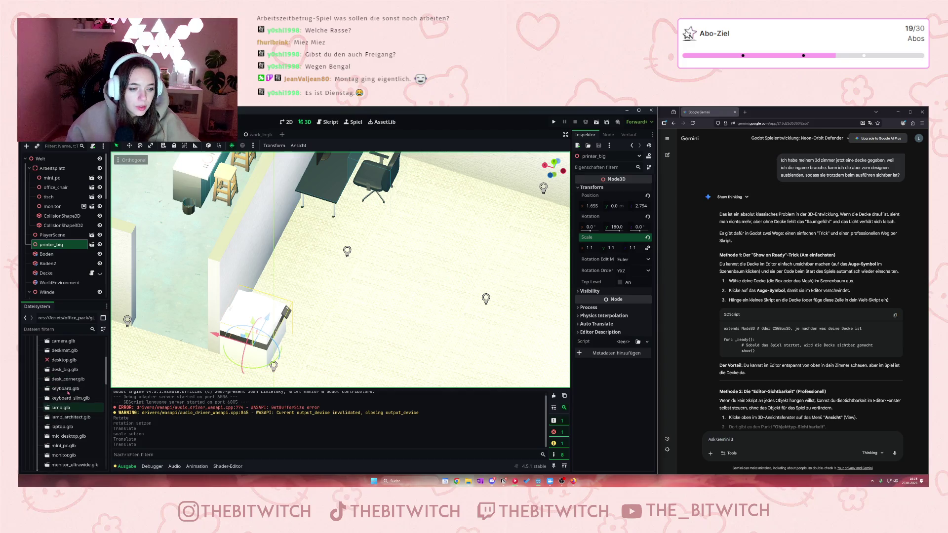
left_click(65, 389)
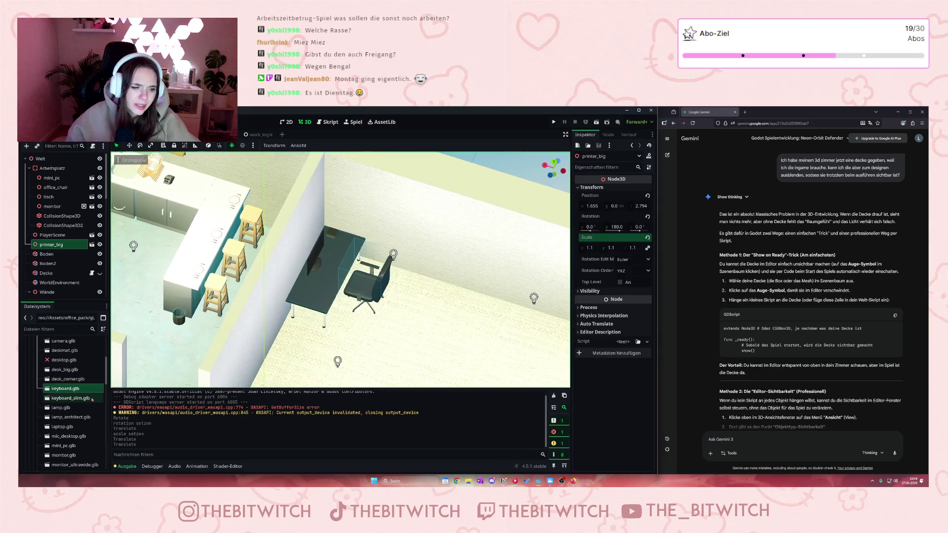
- Add the keyboard model to the scene and lift it from the chair onto the desk
left_click_drag(74, 393, 50, 177)
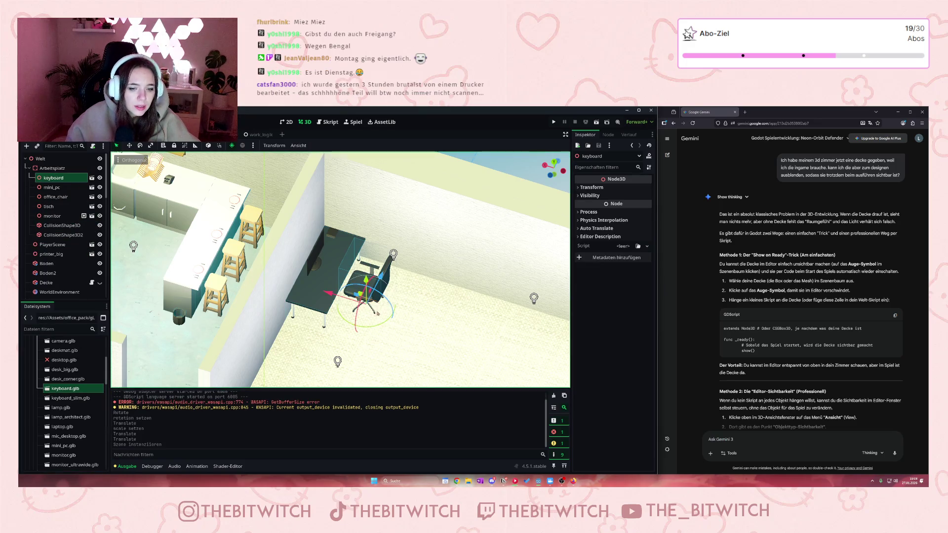
left_click_drag(363, 293, 368, 270)
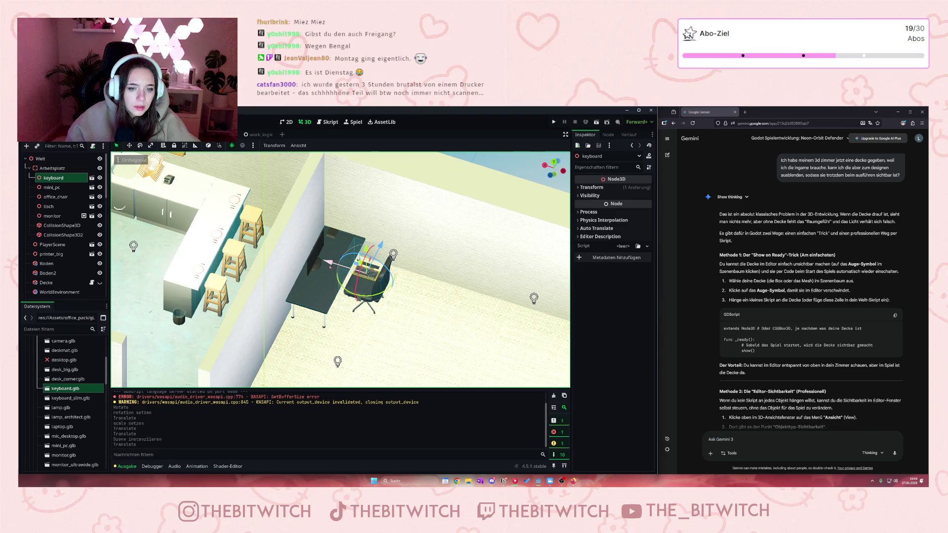
left_click(591, 187)
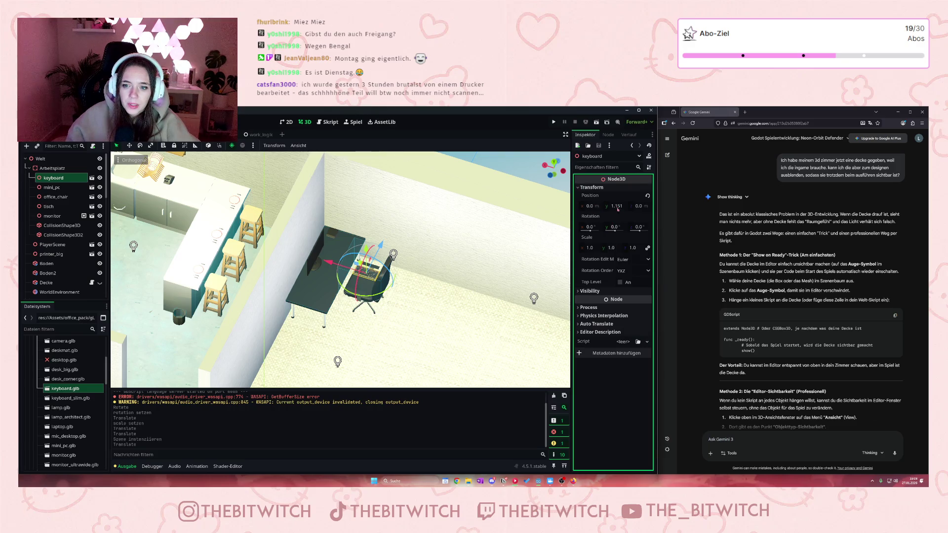
- Rotate the keyboard 90° on Y and slide it along Z into place on the desk
left_click(615, 228)
type("90")
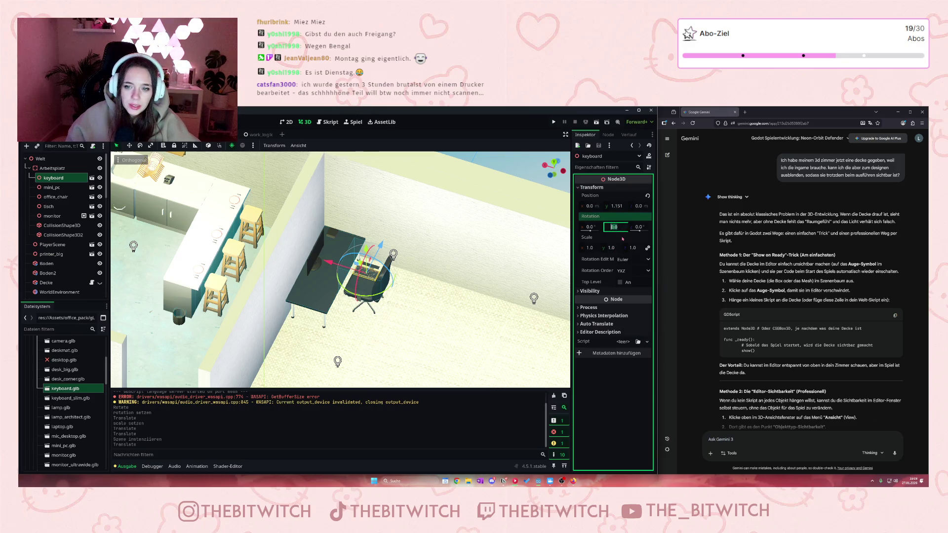
key("Return")
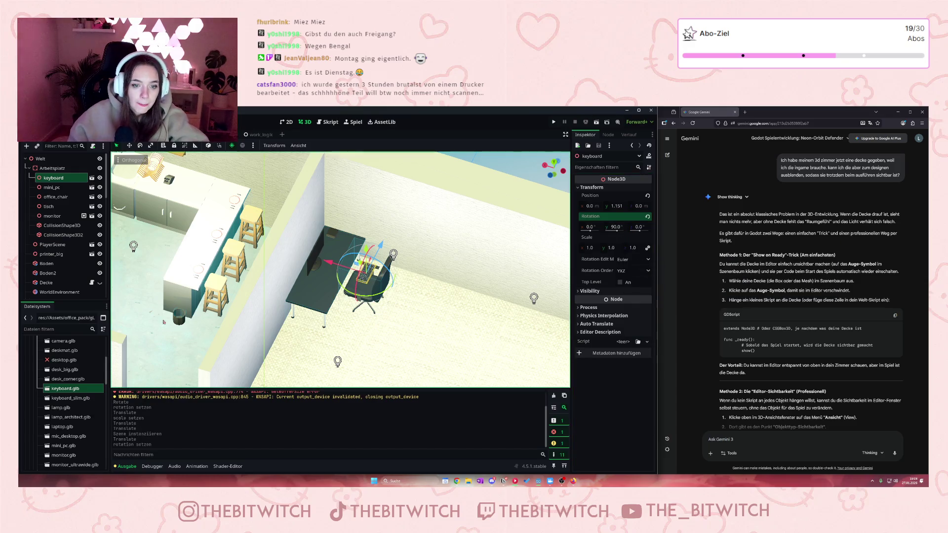
scroll(339, 270, "up", 10)
mouse_move(391, 272)
left_mouse_down()
mouse_move(295, 247)
mouse_move(331, 230)
mouse_move(330, 267)
mouse_move(331, 255)
mouse_move(295, 272)
left_mouse_up()
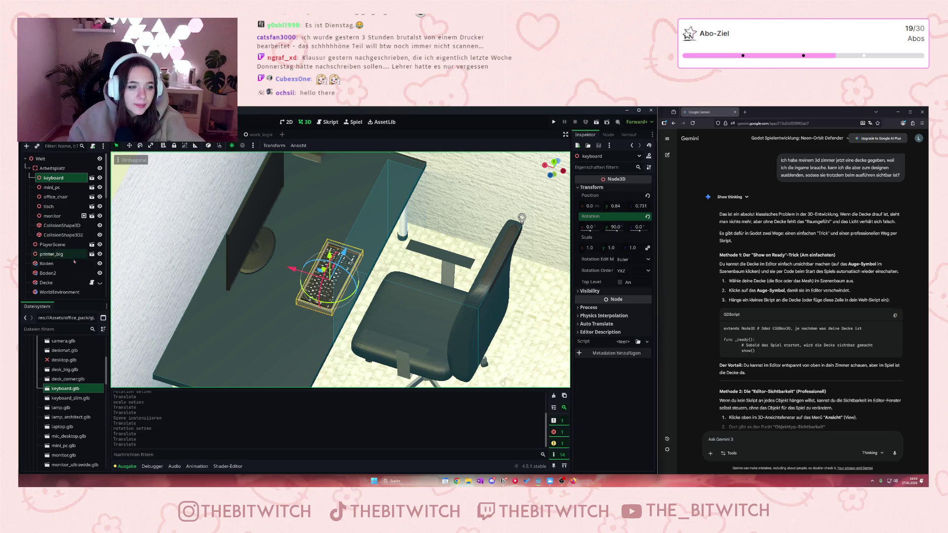
- Add wireless_mouse.glb from the FileSystem dock to the scene under Arbeitsplatz
scroll(81, 401, "down", 1)
scroll(81, 402, "down", 5)
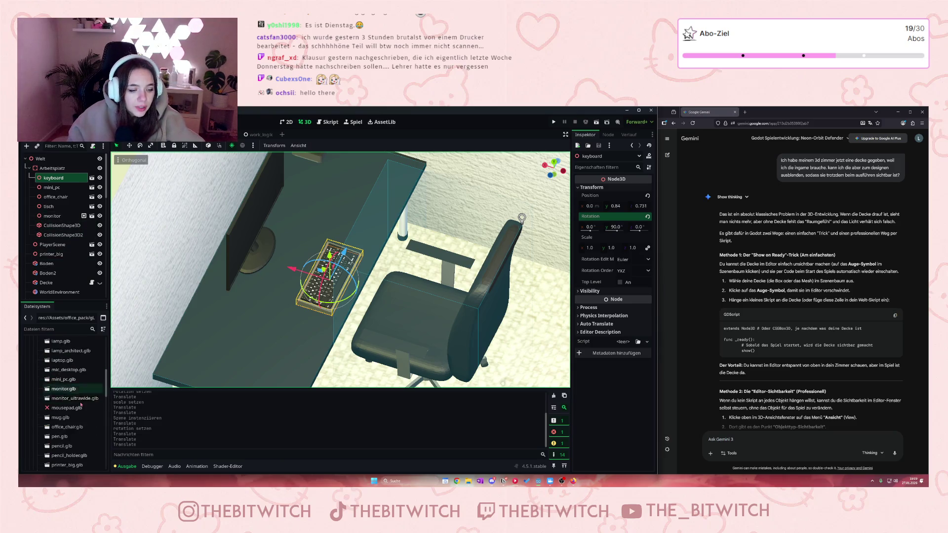
scroll(81, 405, "up", 7)
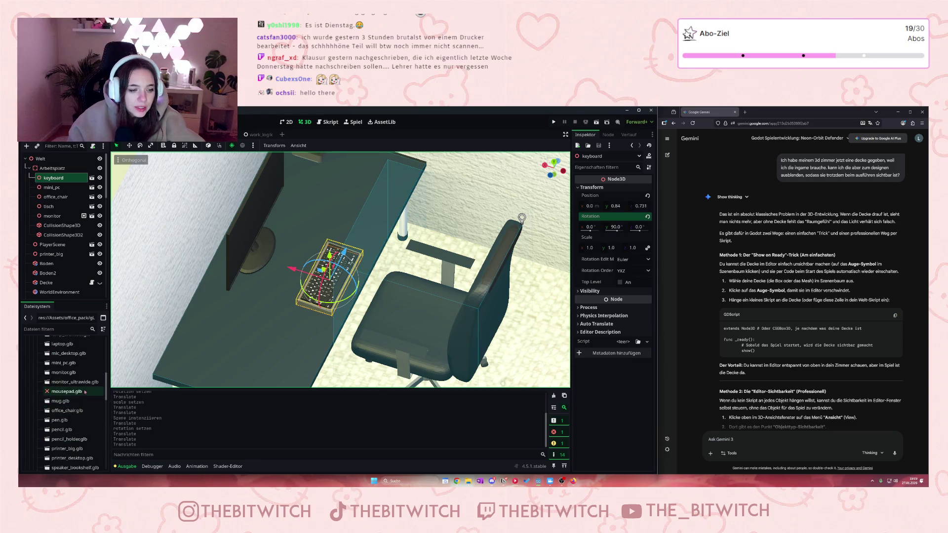
scroll(79, 387, "down", 2)
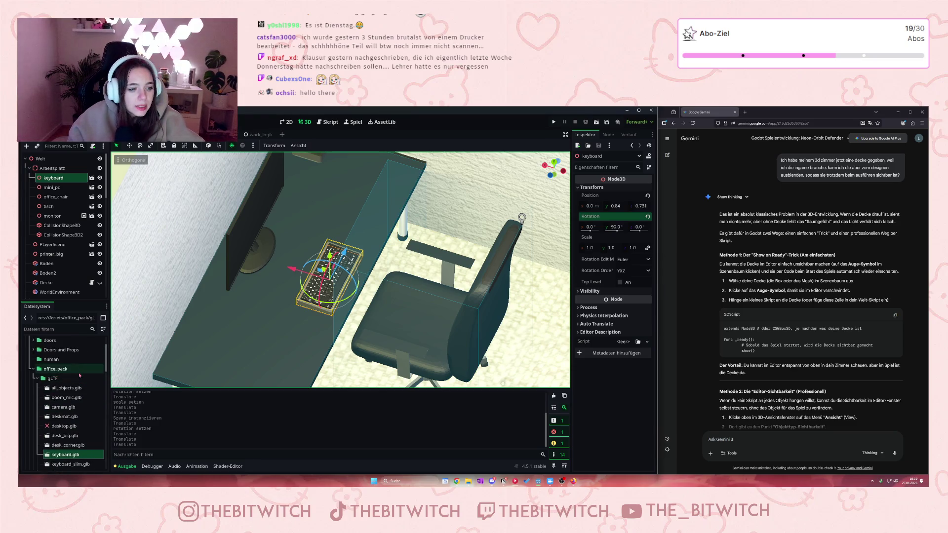
scroll(77, 388, "up", 2)
scroll(76, 388, "down", 6)
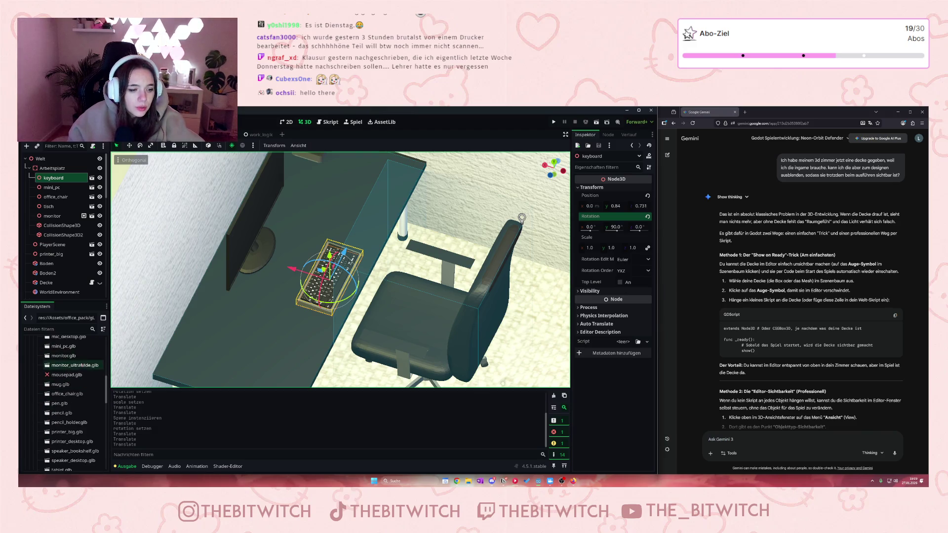
scroll(71, 390, "down", 2)
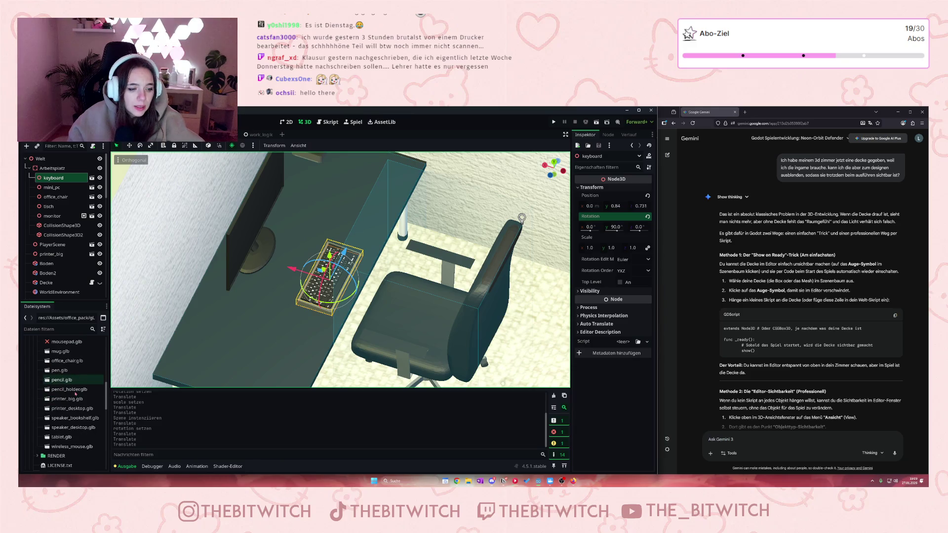
mouse_move(82, 447)
left_mouse_down()
mouse_move(54, 180)
mouse_move(42, 174)
left_mouse_up()
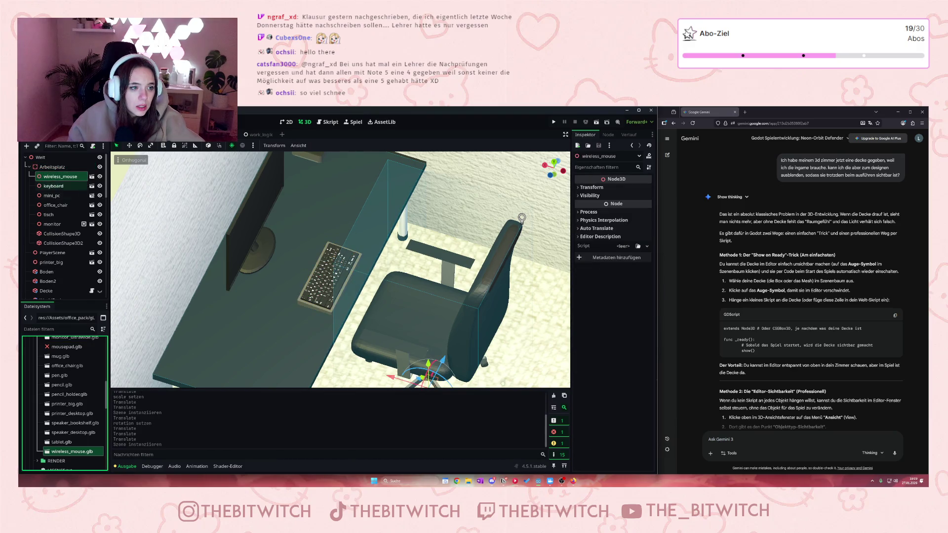
- Lift the mouse onto the chair seat and set its Rotation Y to -90°
mouse_move(428, 367)
left_mouse_down()
mouse_move(434, 317)
mouse_move(419, 286)
mouse_move(360, 267)
left_mouse_up()
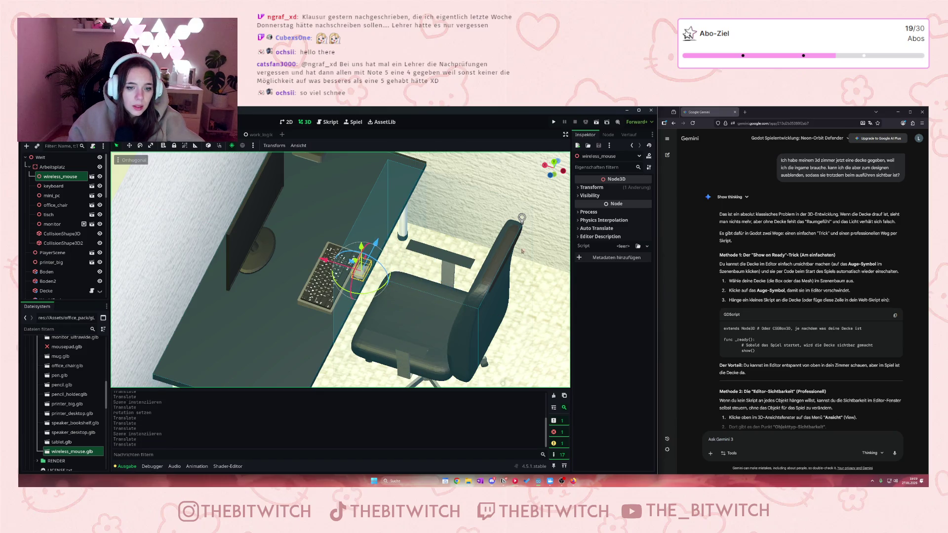
left_click(591, 188)
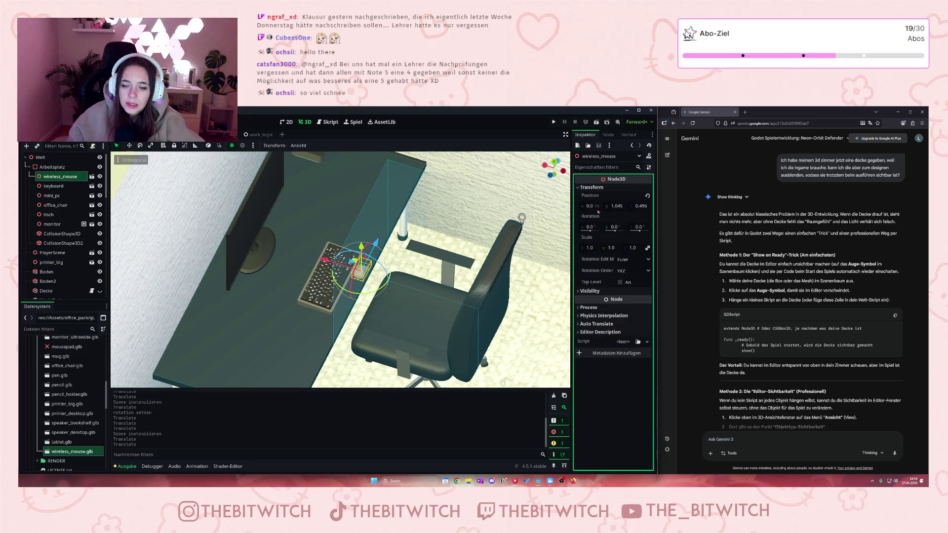
left_click(610, 226)
key("BackSpace")
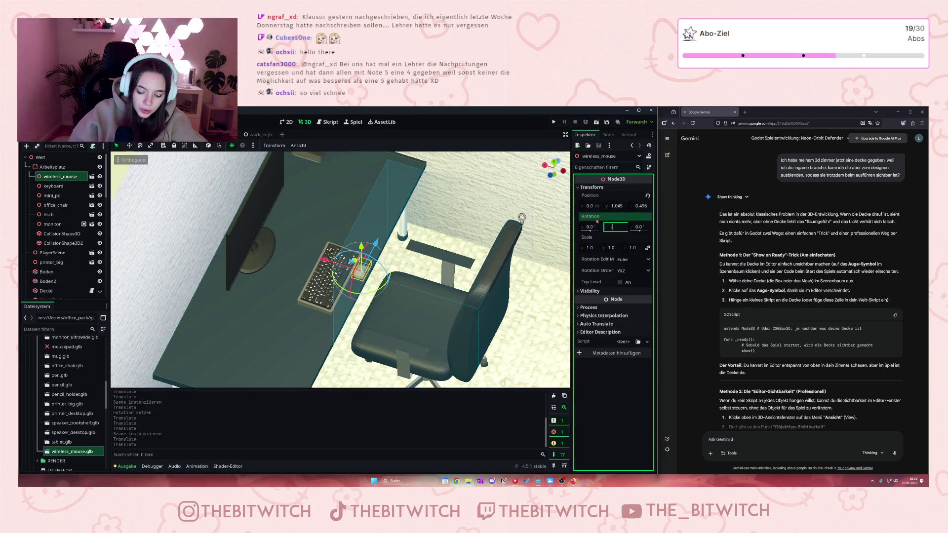
type("-90")
key("Return")
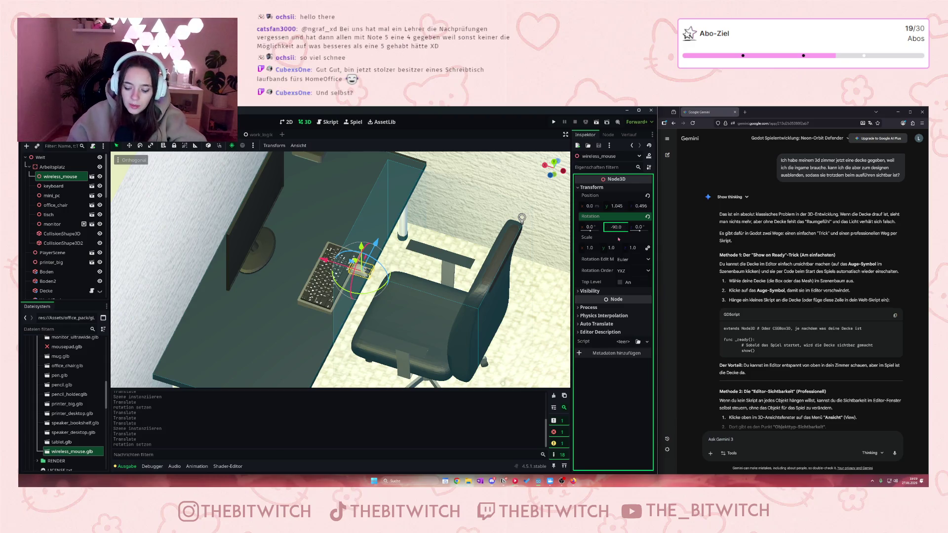
- Move the mouse onto the desk at height 0.838 and turn it to 77.6° on Y
mouse_move(375, 243)
left_mouse_down()
mouse_move(390, 210)
mouse_move(322, 206)
mouse_move(361, 198)
mouse_move(367, 214)
left_mouse_up()
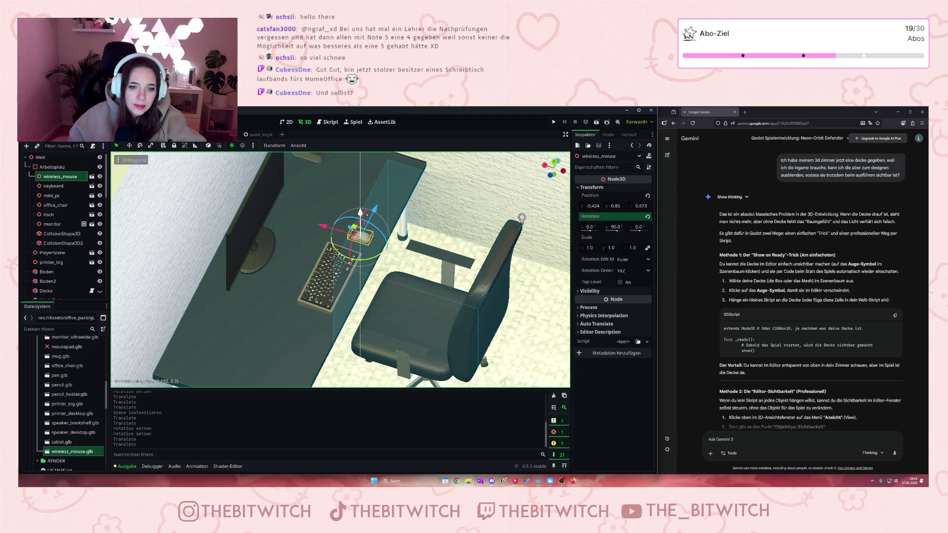
scroll(367, 215, "up", 5)
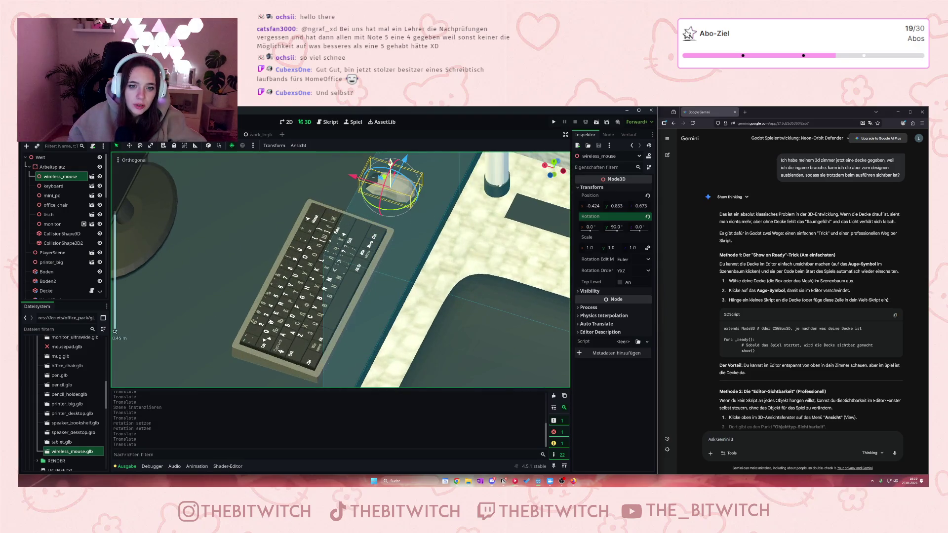
left_click_drag(390, 165, 394, 169)
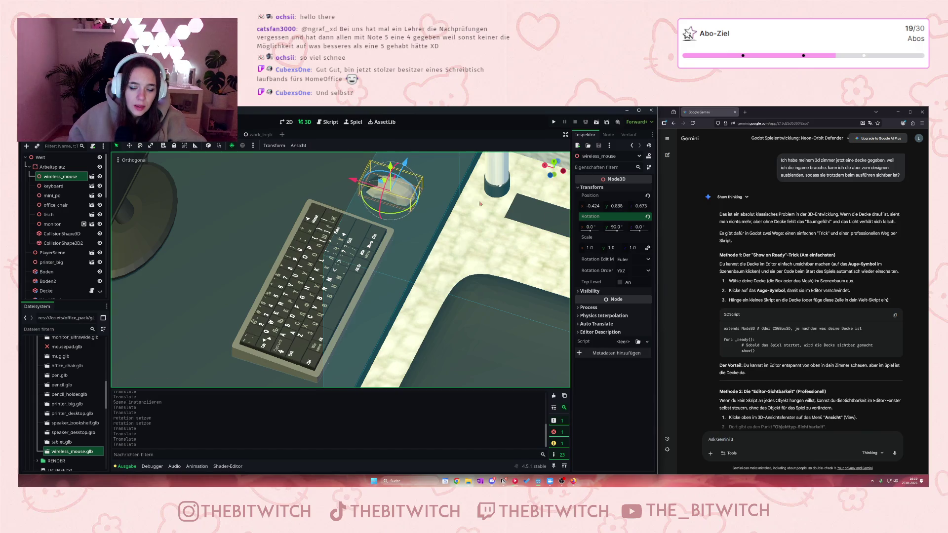
left_click_drag(371, 208, 414, 153)
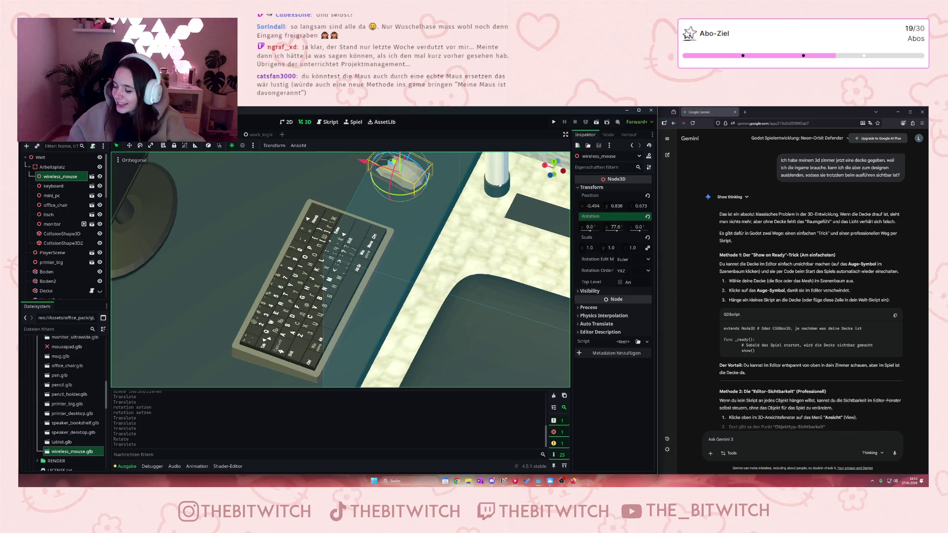
scroll(450, 247, "down", 5)
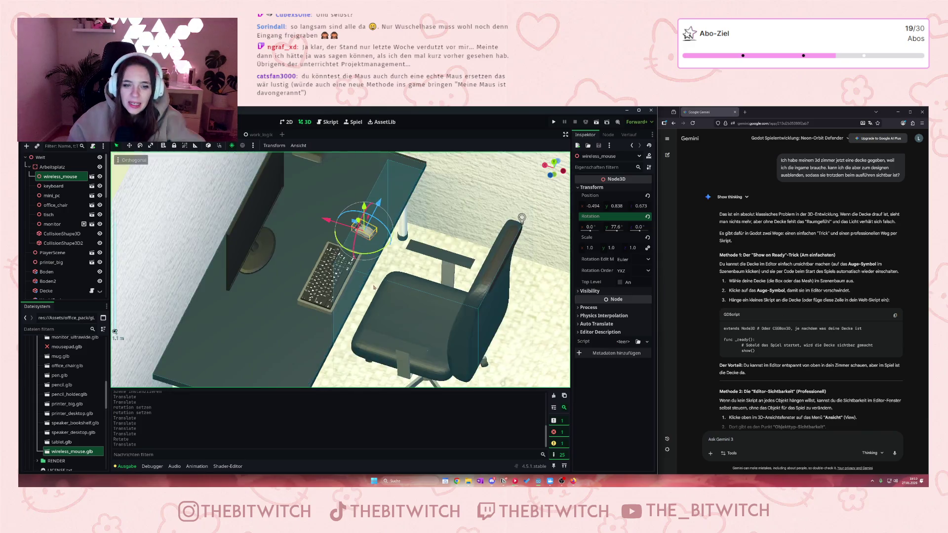
- Nudge the mouse along X to -0.538, 0.838, -0.573, then select speaker_desktop.glb
scroll(372, 284, "down", 4)
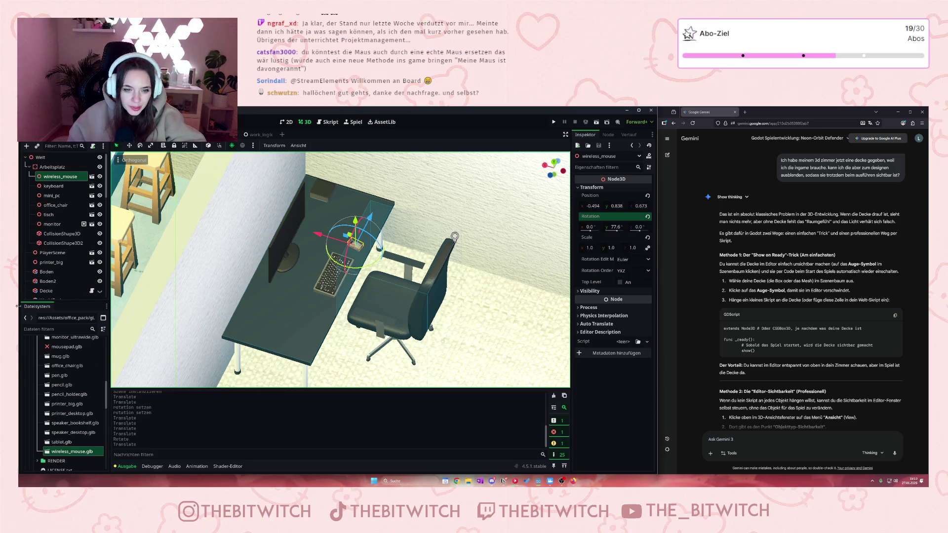
left_click_drag(370, 216, 371, 213)
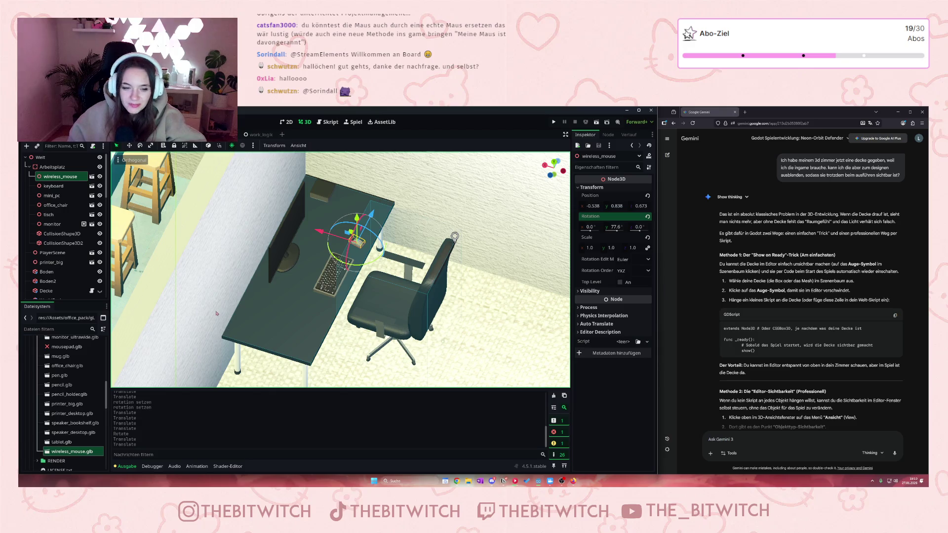
scroll(284, 269, "up", 1)
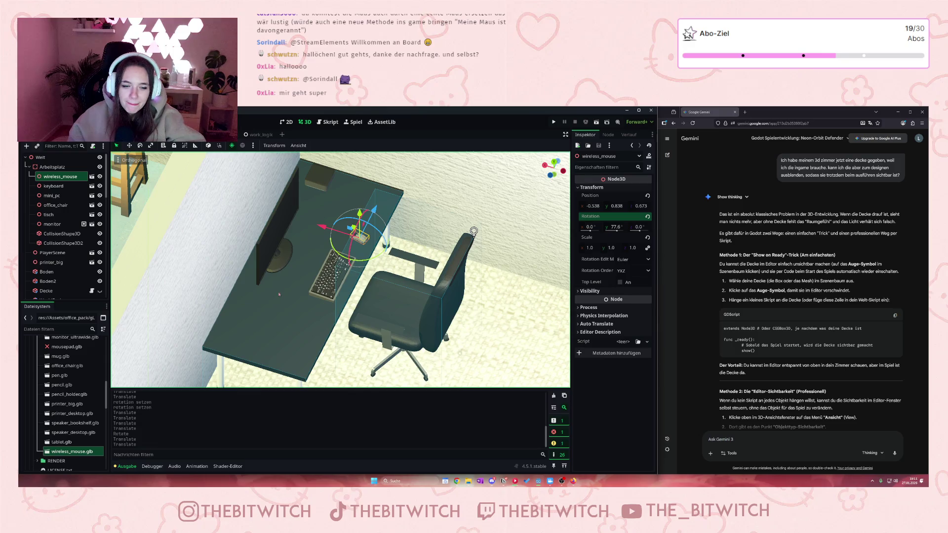
left_click(79, 432)
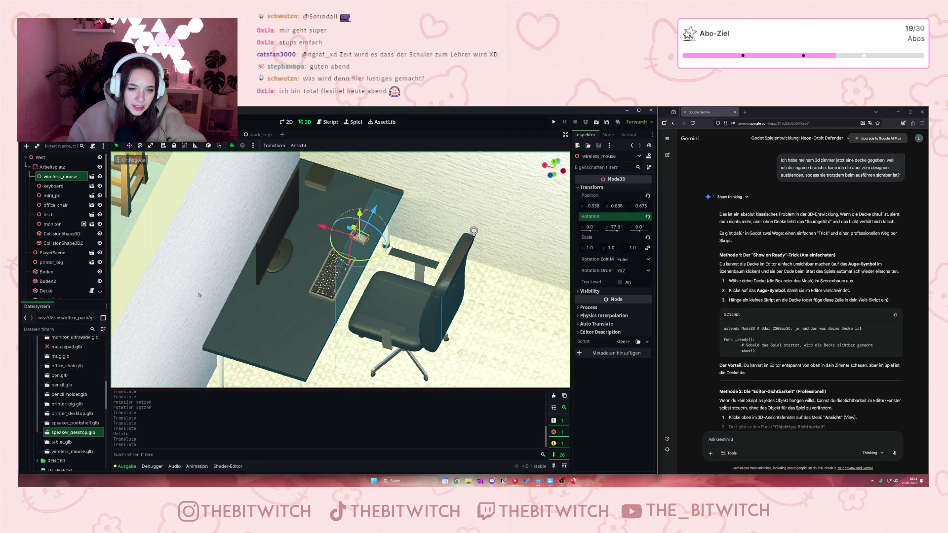
- Browse the FileSystem dock and select the pencil holder model file
scroll(73, 396, "up", 2)
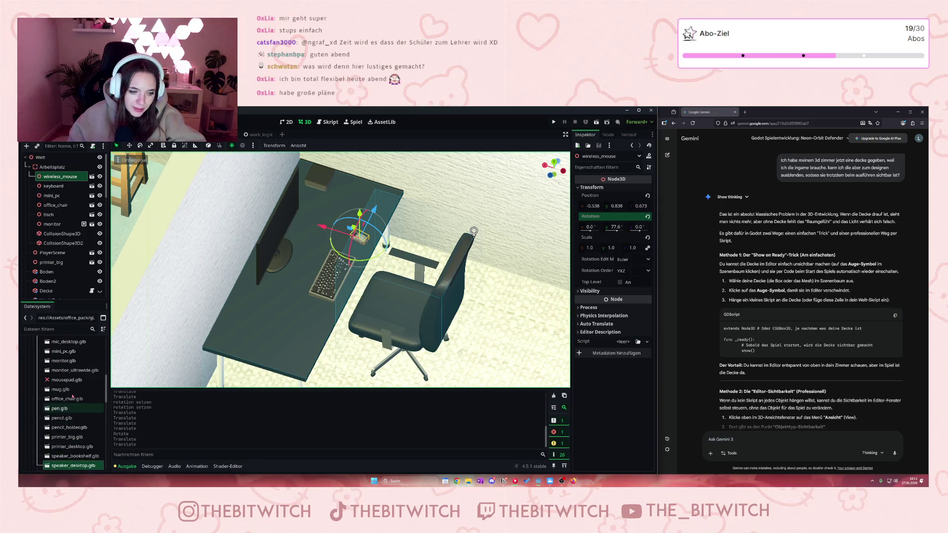
scroll(73, 396, "up", 2)
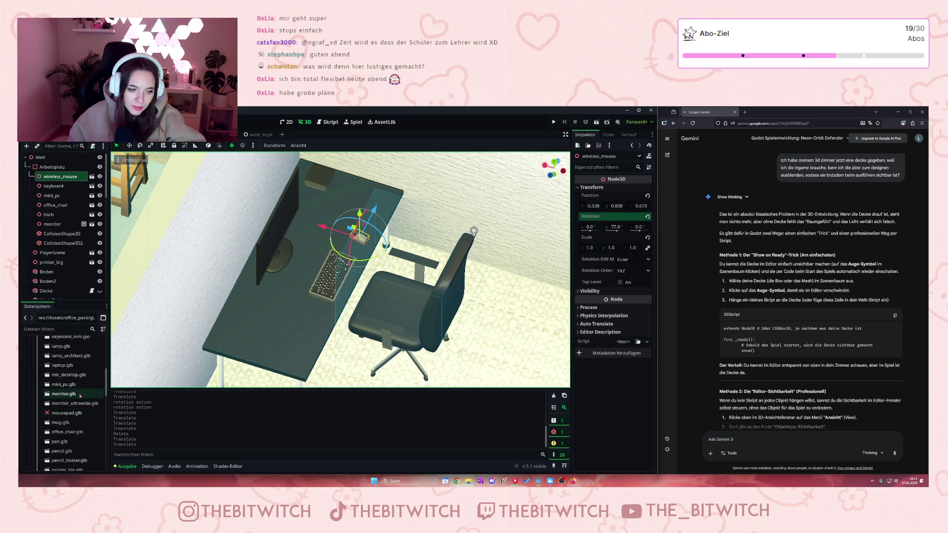
scroll(80, 396, "up", 3)
scroll(80, 396, "up", 2)
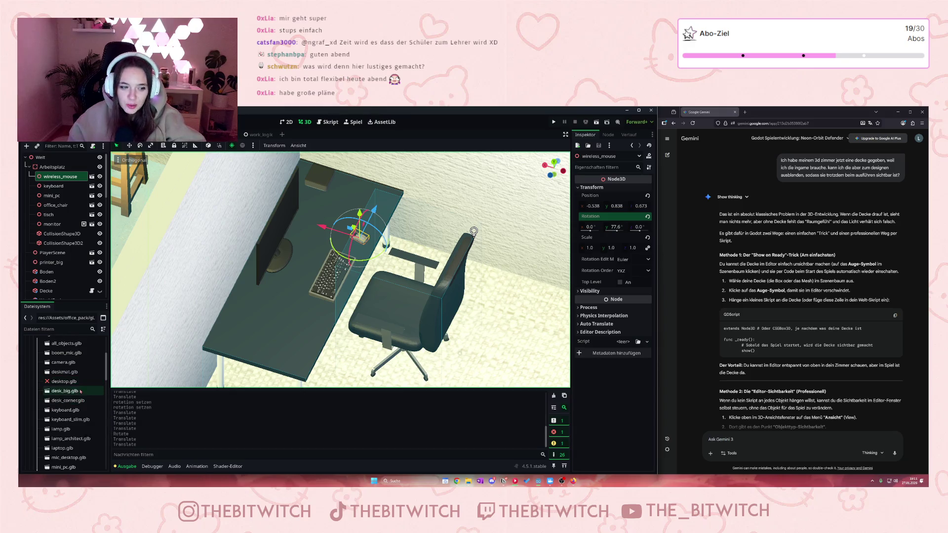
scroll(86, 377, "up", 2)
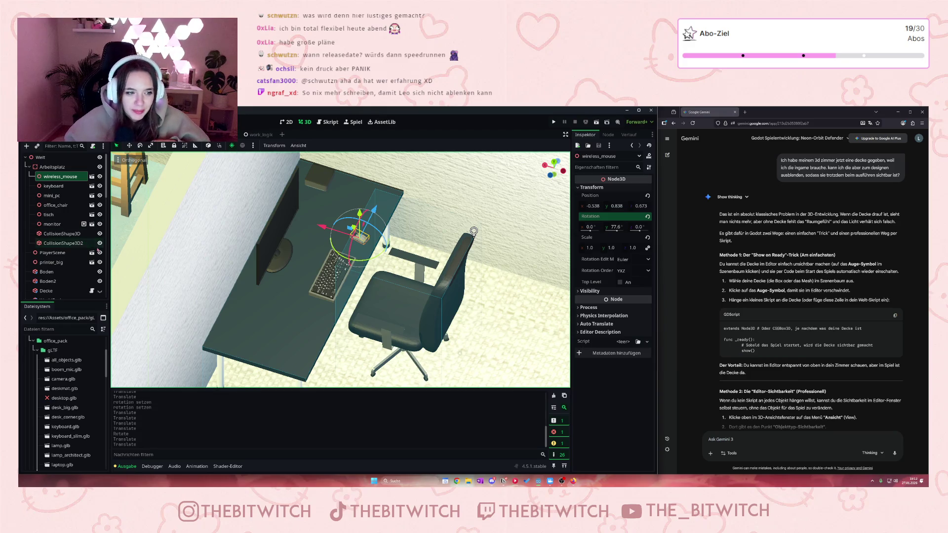
scroll(71, 390, "up", 1)
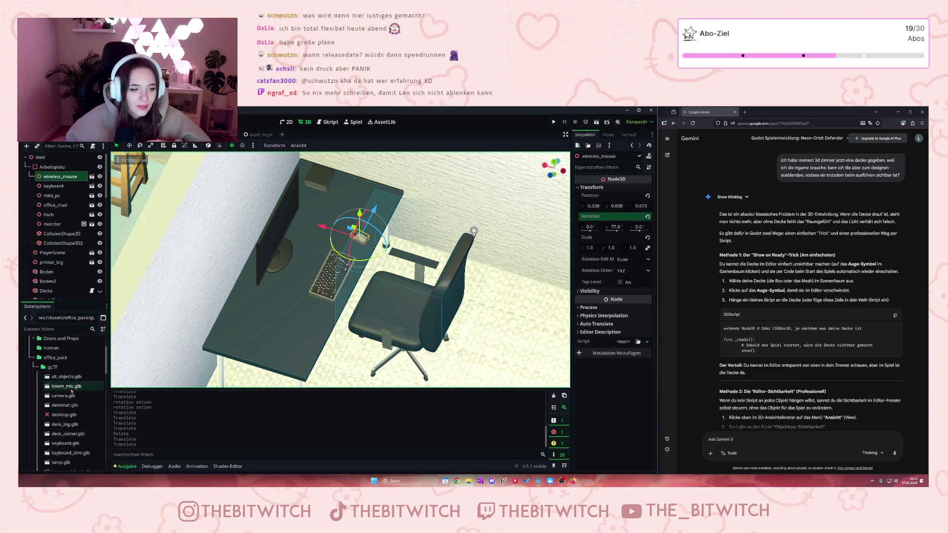
scroll(64, 383, "down", 5)
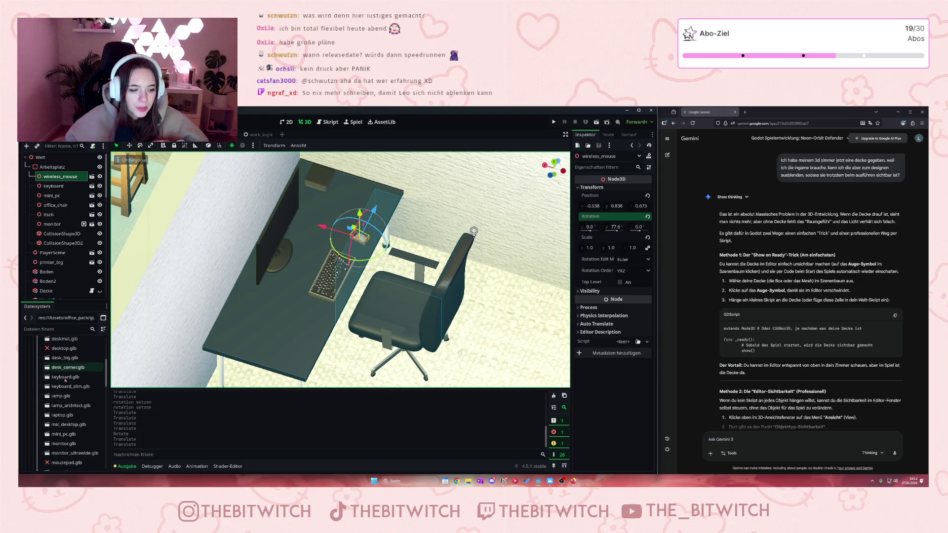
scroll(64, 390, "down", 5)
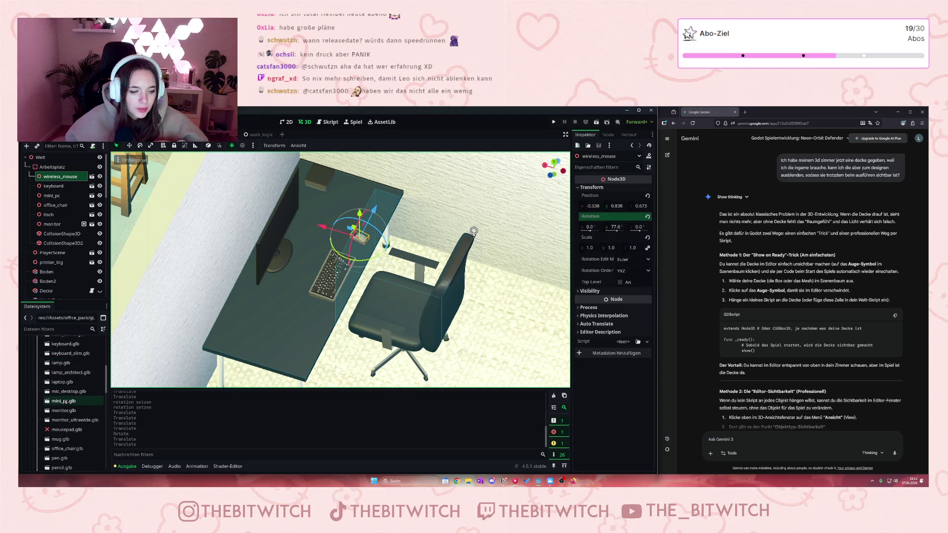
left_click(70, 394)
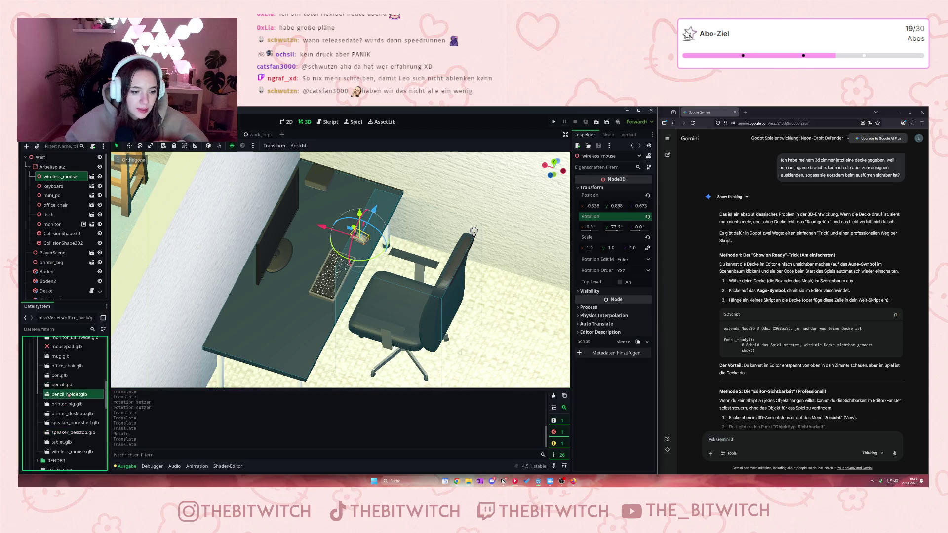
- Add pencil_holder.glb under Arbeitsplatz and lift it up from the floor
left_click_drag(89, 356, 52, 170)
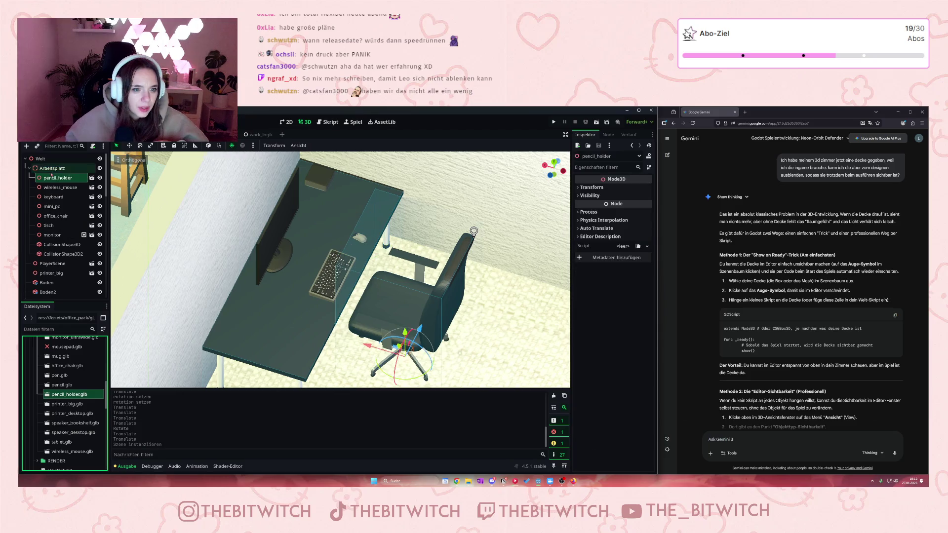
mouse_move(405, 333)
left_mouse_down()
mouse_move(405, 269)
mouse_move(265, 268)
mouse_move(306, 264)
mouse_move(311, 230)
mouse_move(313, 266)
mouse_move(295, 304)
left_mouse_up()
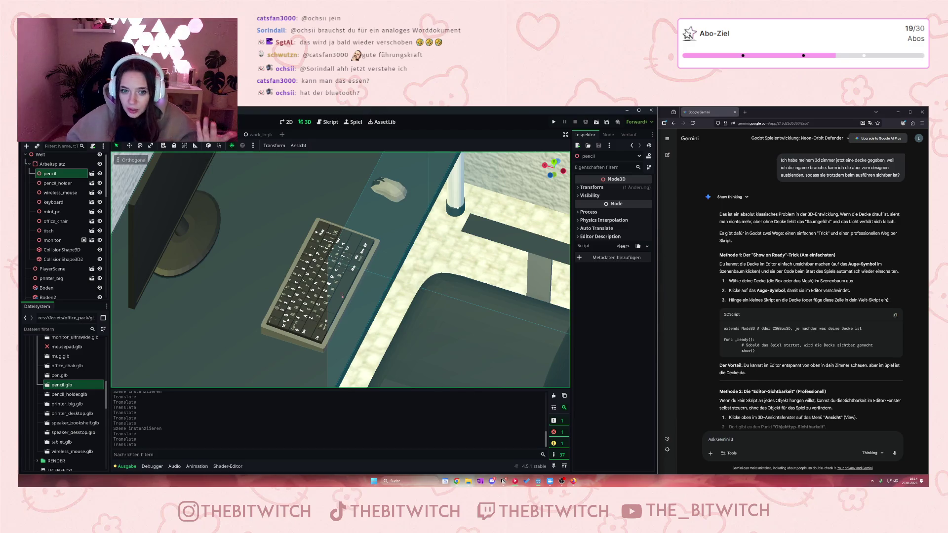
- Frame the pencil, lift it, and move it sideways into the holder
scroll(204, 342, "down", 2)
key("f")
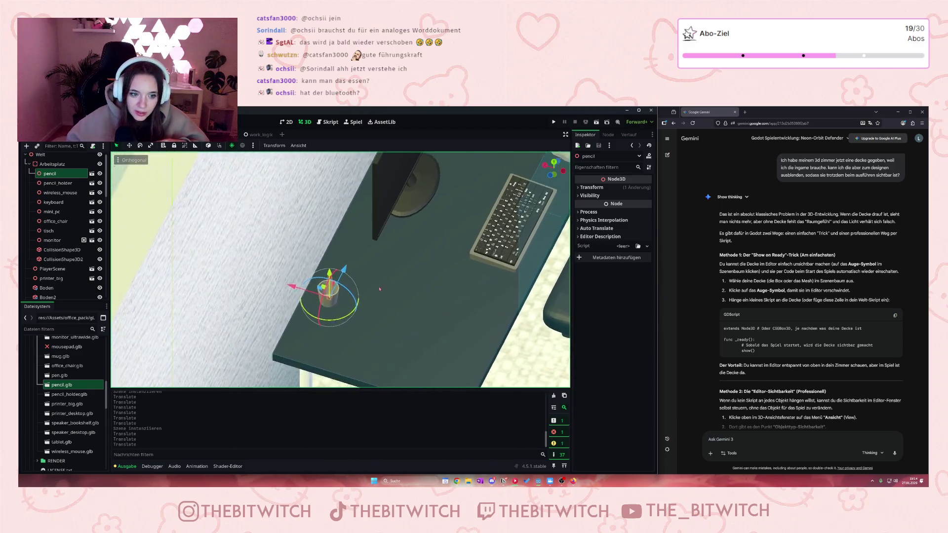
scroll(330, 300, "up", 4)
scroll(329, 299, "down", 2)
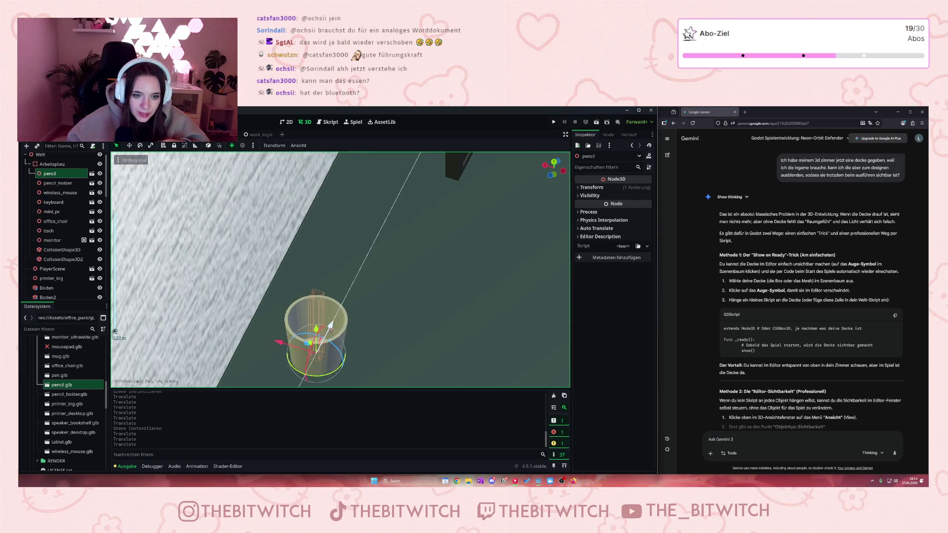
mouse_move(313, 338)
left_mouse_down()
mouse_move(345, 223)
mouse_move(323, 237)
mouse_move(308, 328)
left_mouse_up()
mouse_move(236, 330)
left_mouse_down()
mouse_move(285, 356)
mouse_move(345, 311)
left_mouse_up()
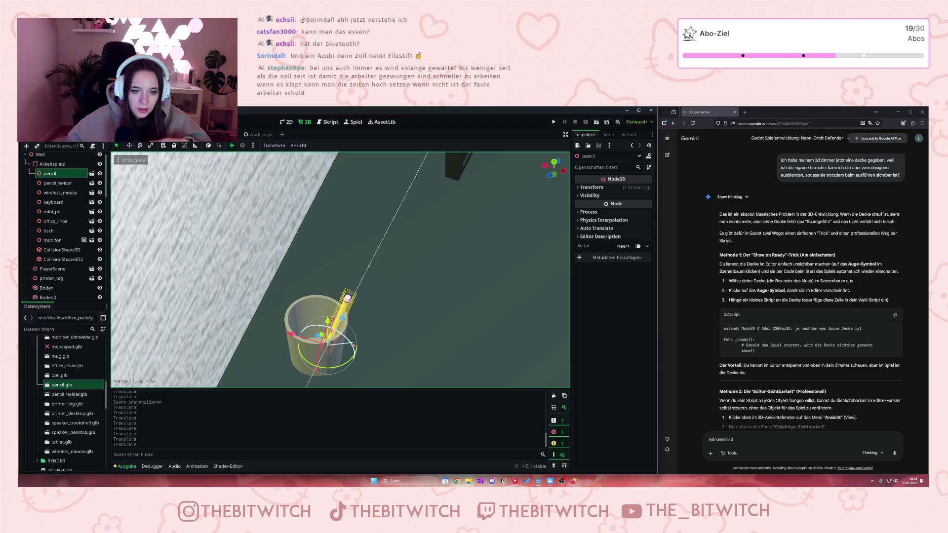
- Tilt the pencil inside the holder, then rotate it more upright
left_click_drag(350, 347, 350, 313)
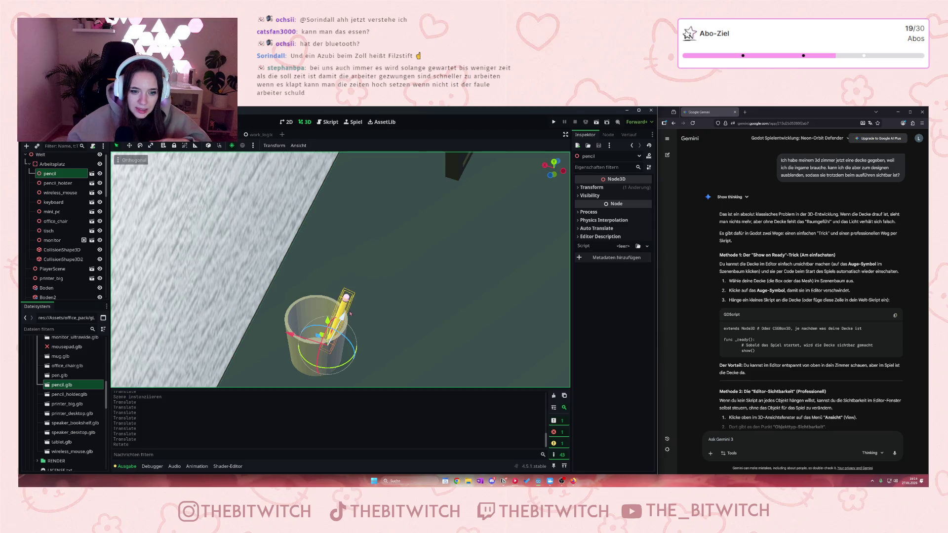
scroll(346, 316, "up", 8)
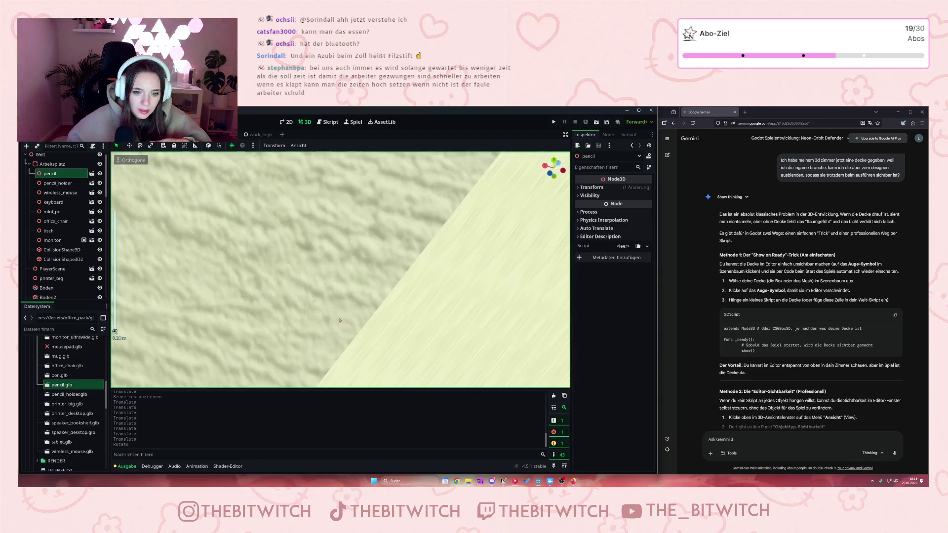
scroll(340, 320, "down", 10)
scroll(367, 368, "up", 5)
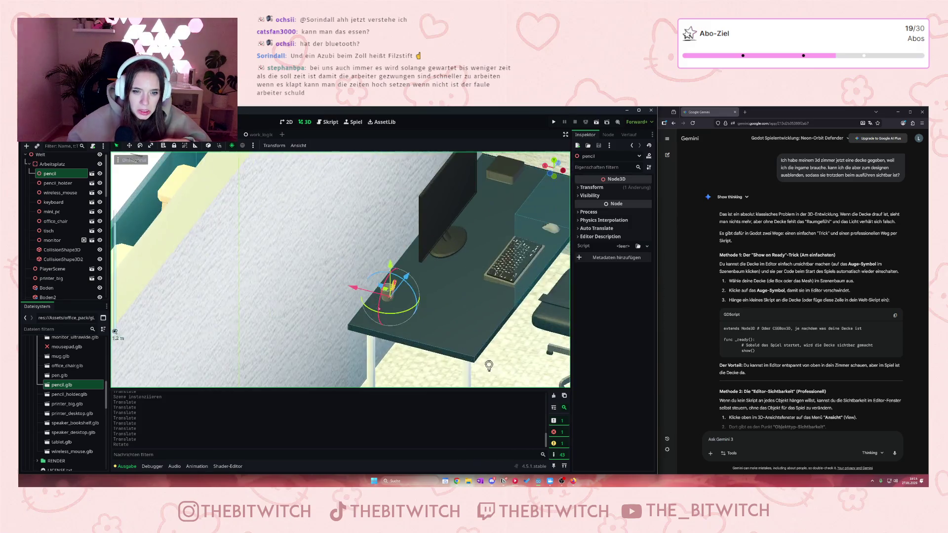
scroll(375, 308, "up", 5)
scroll(380, 260, "up", 2)
mouse_move(398, 268)
left_mouse_down()
mouse_move(410, 273)
mouse_move(416, 310)
left_mouse_up()
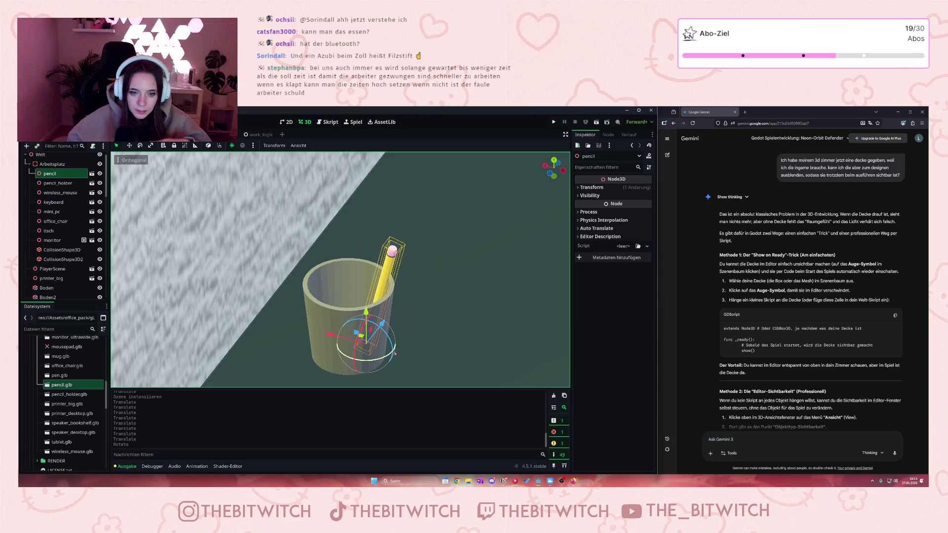
left_click_drag(394, 351, 390, 338)
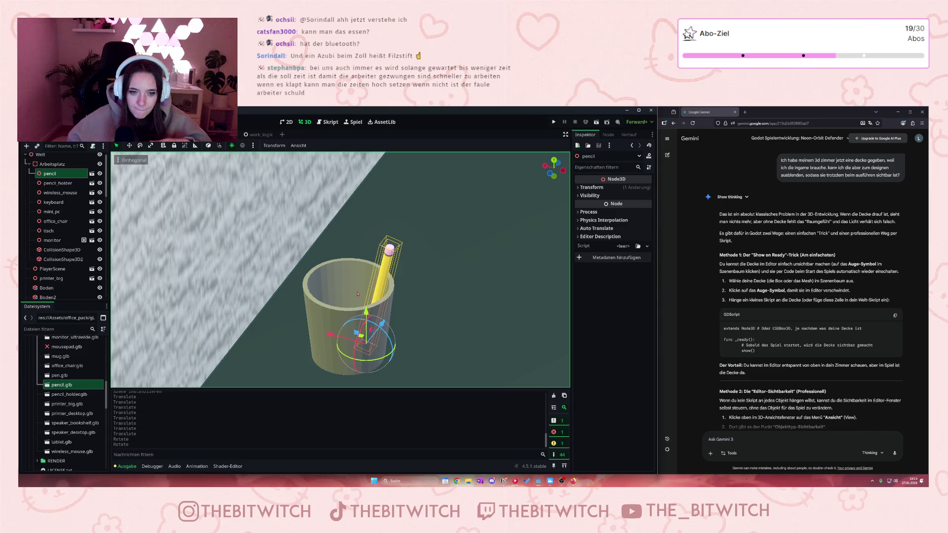
- Orbit around the desk and fine-tune the pencil's lean in the holder
scroll(365, 286, "up", 5)
scroll(387, 259, "down", 6)
scroll(387, 258, "up", 2)
left_click_drag(287, 229, 389, 246)
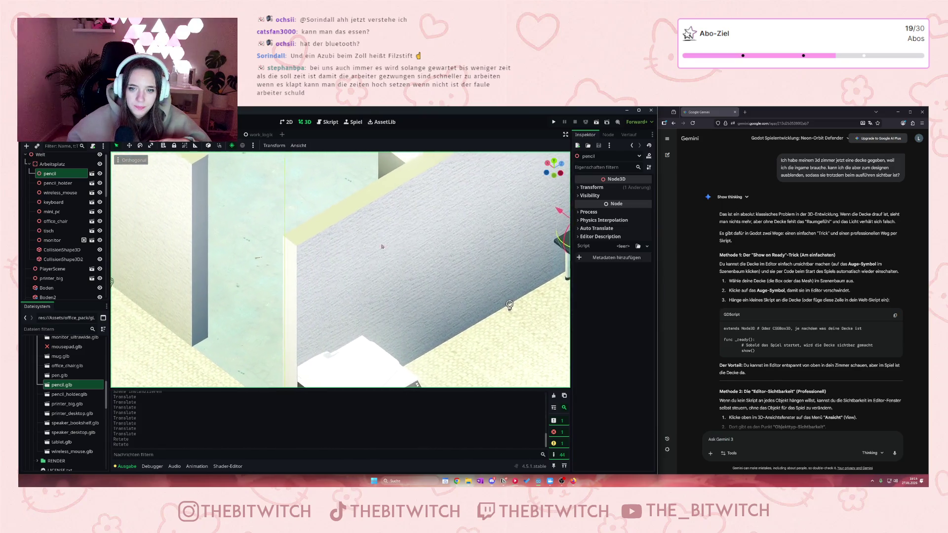
scroll(389, 246, "down", 5)
scroll(385, 255, "up", 6)
scroll(383, 260, "down", 3)
scroll(296, 263, "up", 6)
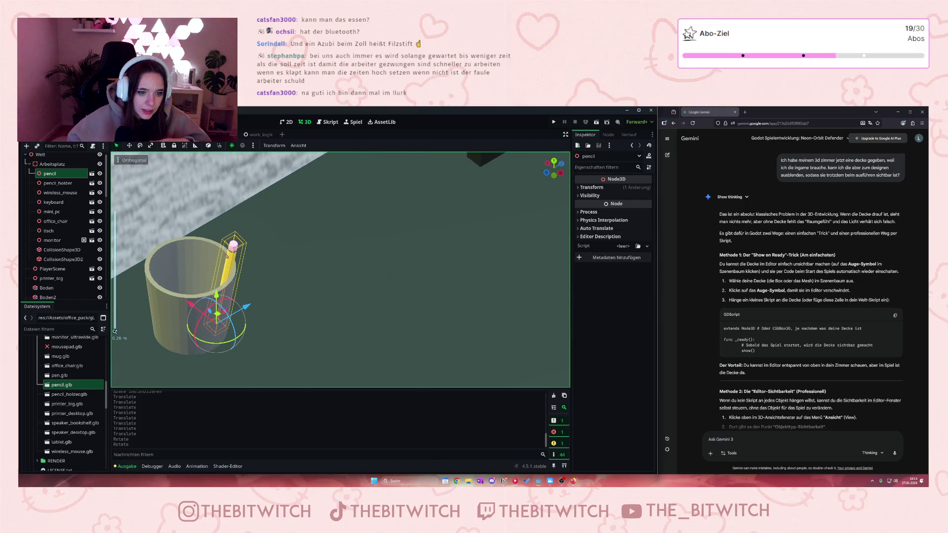
left_click_drag(242, 334, 231, 328)
- Move the pencil and holder together toward the desk's left front edge, then save and run
scroll(237, 316, "down", 8)
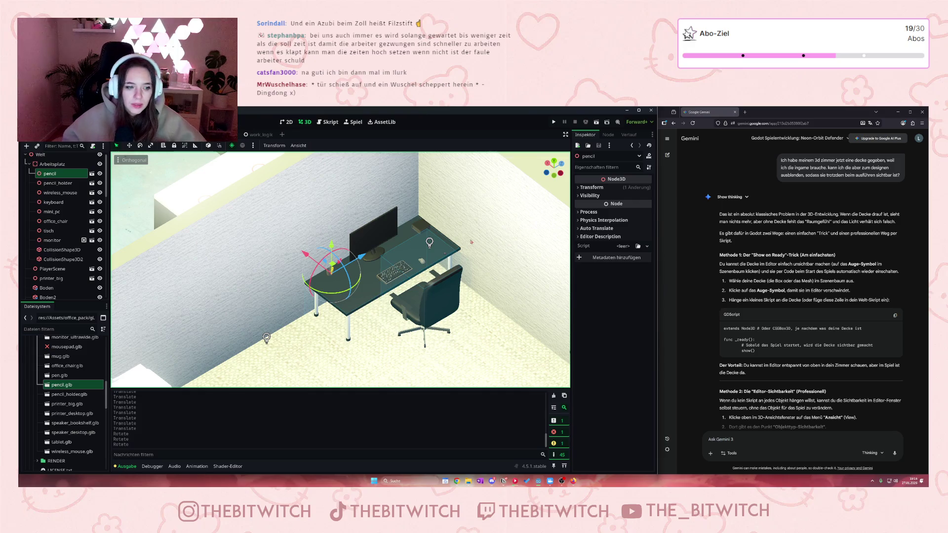
scroll(372, 266, "up", 10)
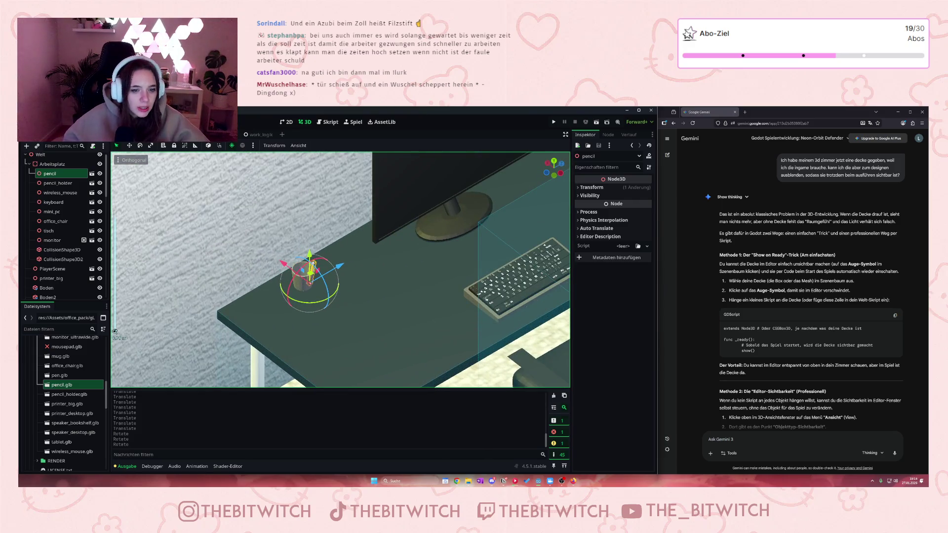
left_click(58, 183, "ctrl")
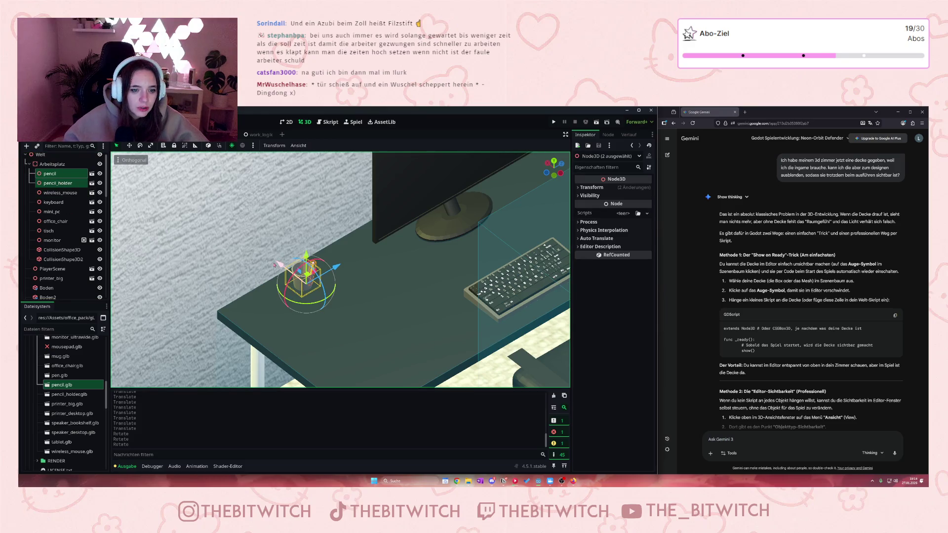
mouse_move(279, 264)
left_mouse_down()
mouse_move(331, 275)
mouse_move(326, 284)
left_mouse_up()
scroll(322, 298, "down", 3)
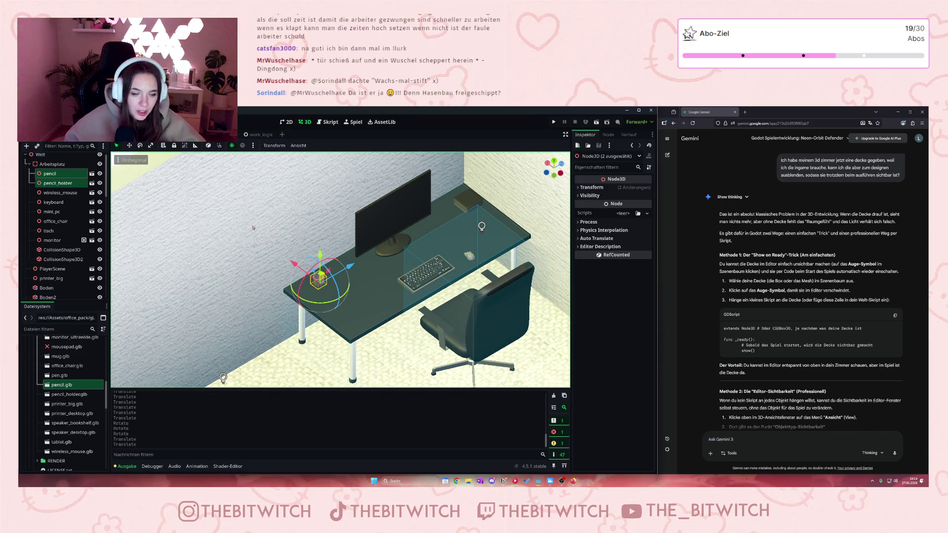
left_click(554, 122)
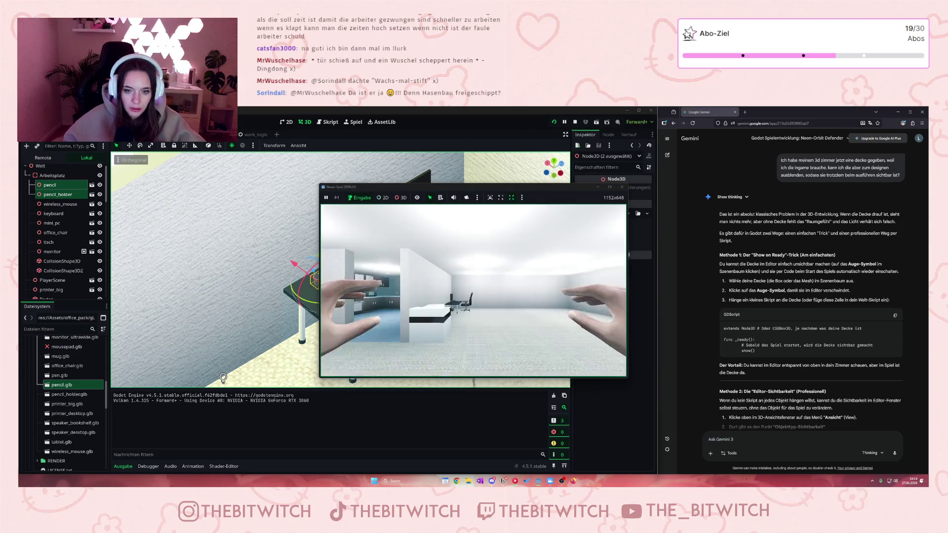
- Walk toward the desk and back in the first-person test run, then stop it with F8
key("w")
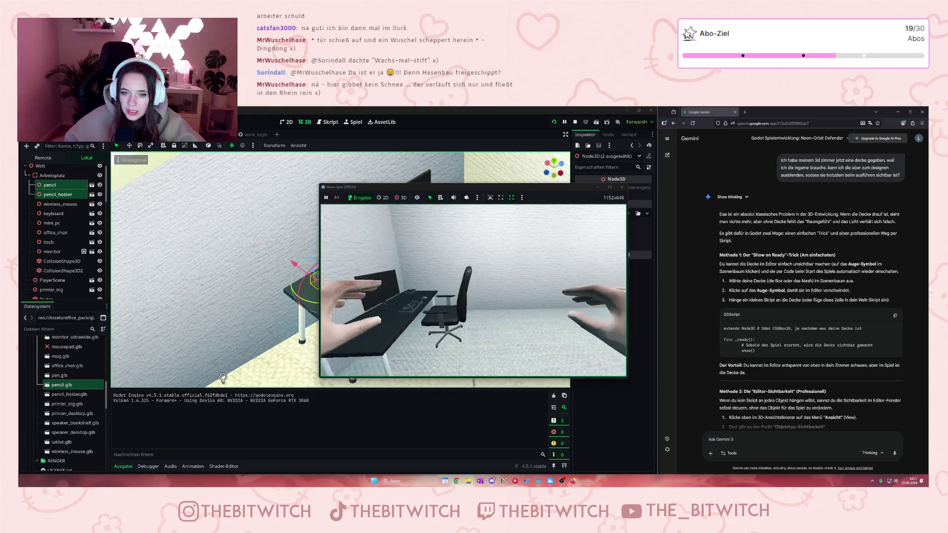
key("w")
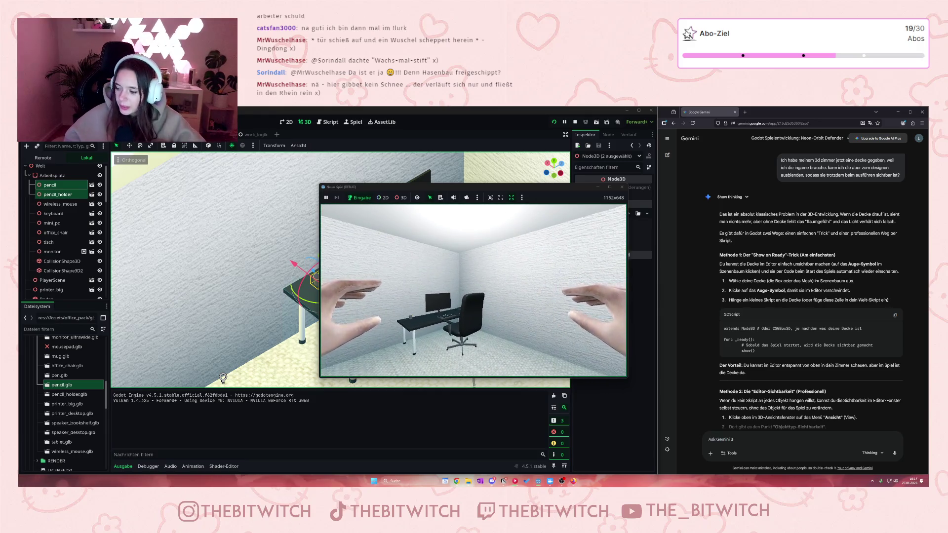
key("a")
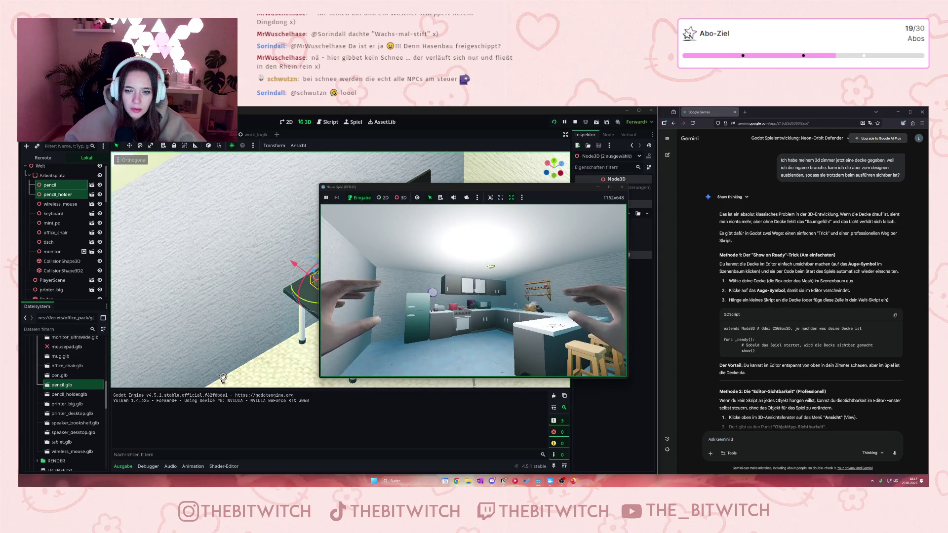
key("s")
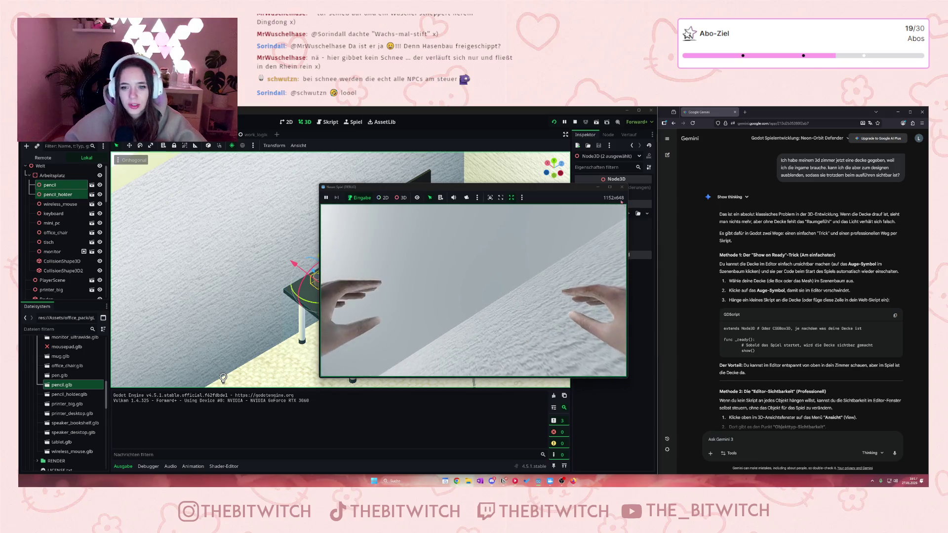
key("F8")
scroll(253, 294, "up", 3)
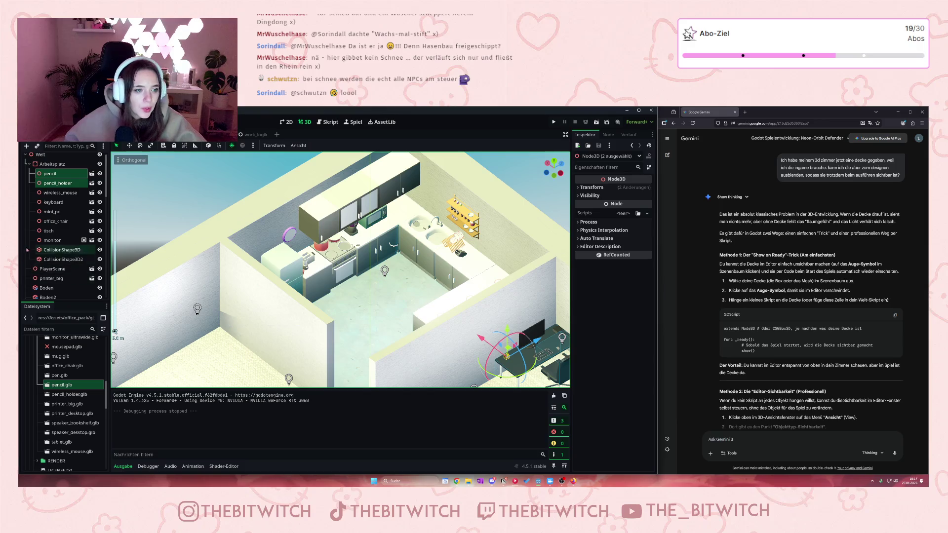
- Expand the Küche group in the Scene tree and select its MSH_Light mesh
scroll(67, 250, "down", 10)
scroll(64, 249, "down", 5)
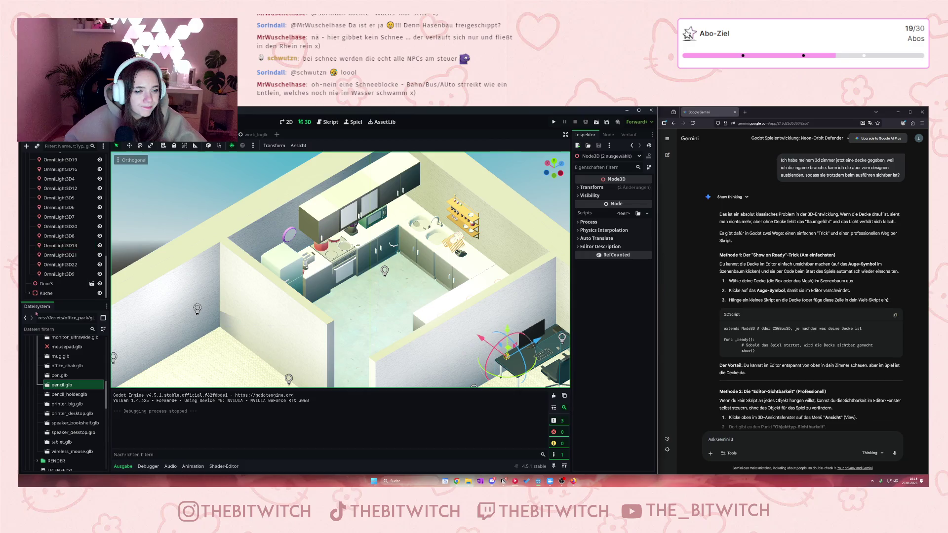
left_click(29, 293)
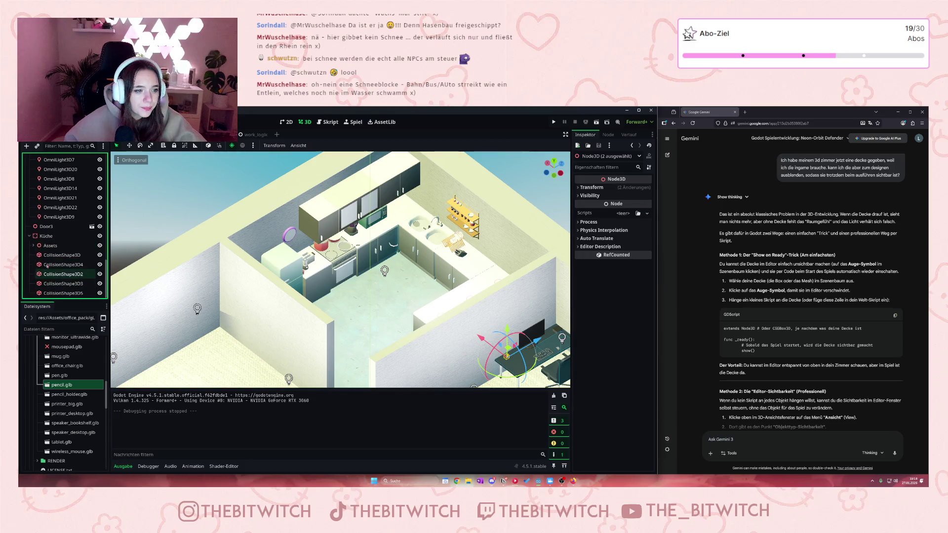
scroll(63, 267, "down", 10)
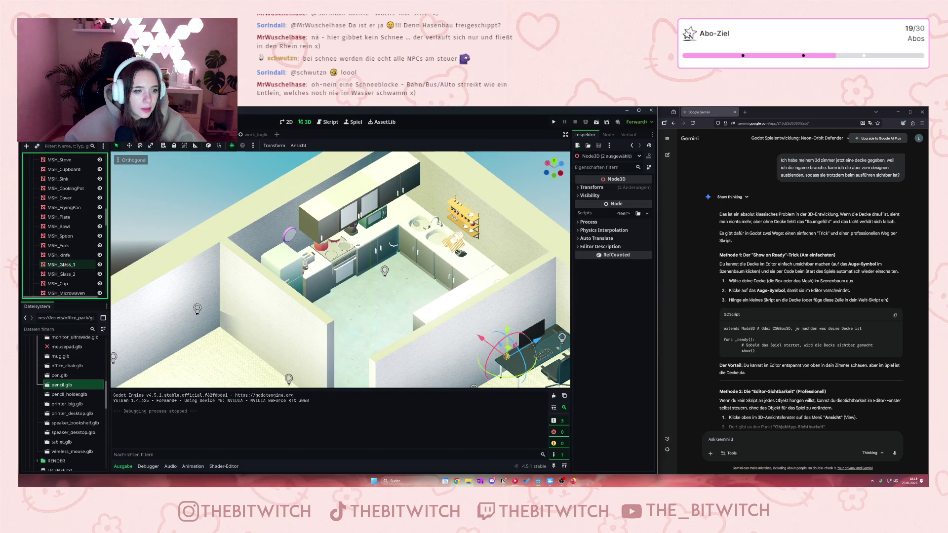
scroll(63, 266, "down", 5)
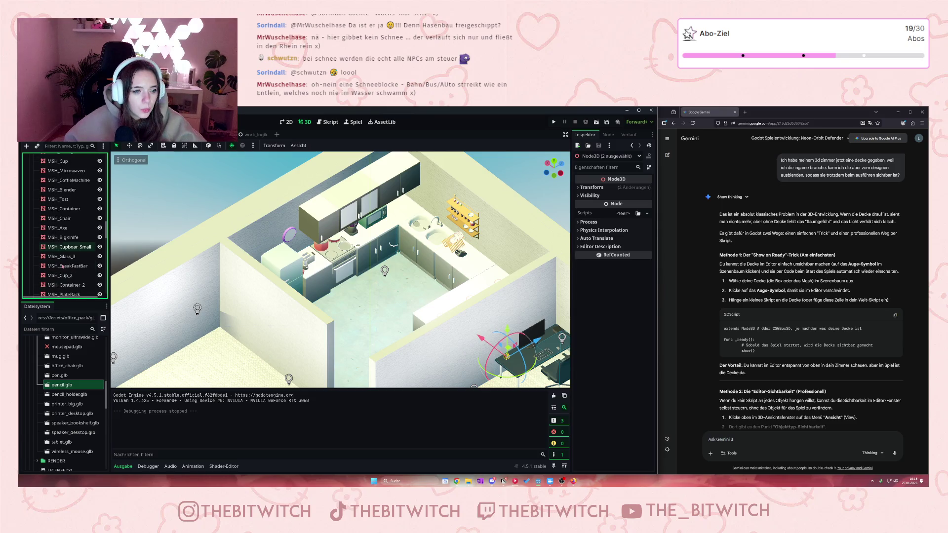
scroll(74, 252, "down", 5)
scroll(76, 250, "down", 10)
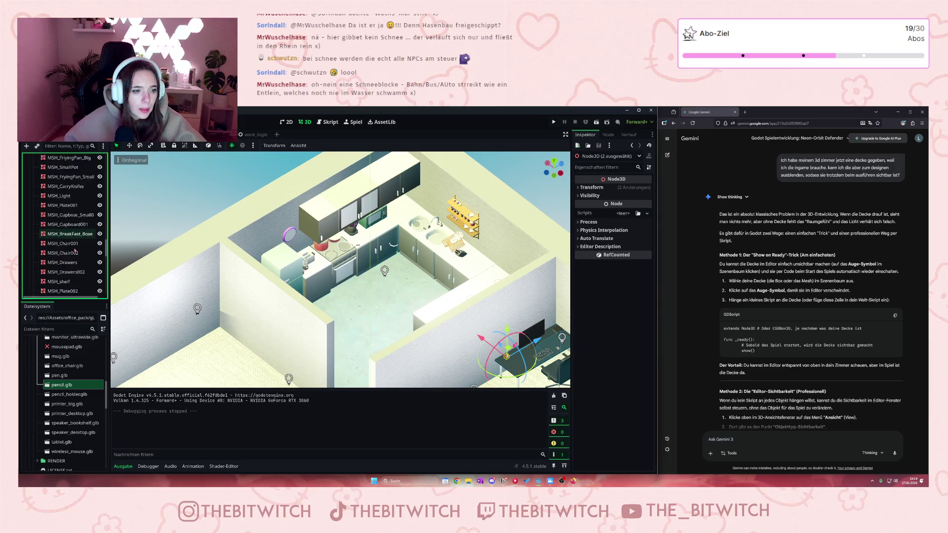
scroll(66, 256, "down", 10)
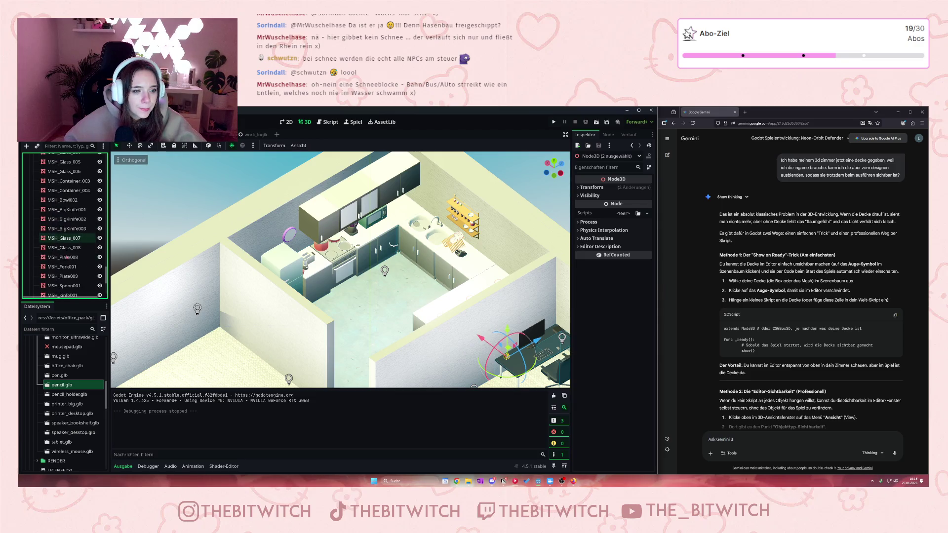
scroll(67, 257, "up", 5)
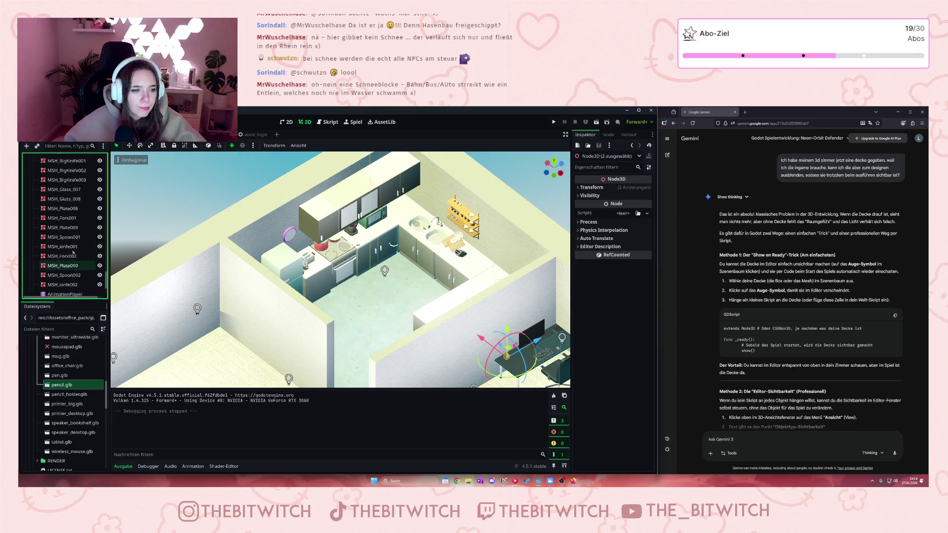
scroll(75, 274, "up", 10)
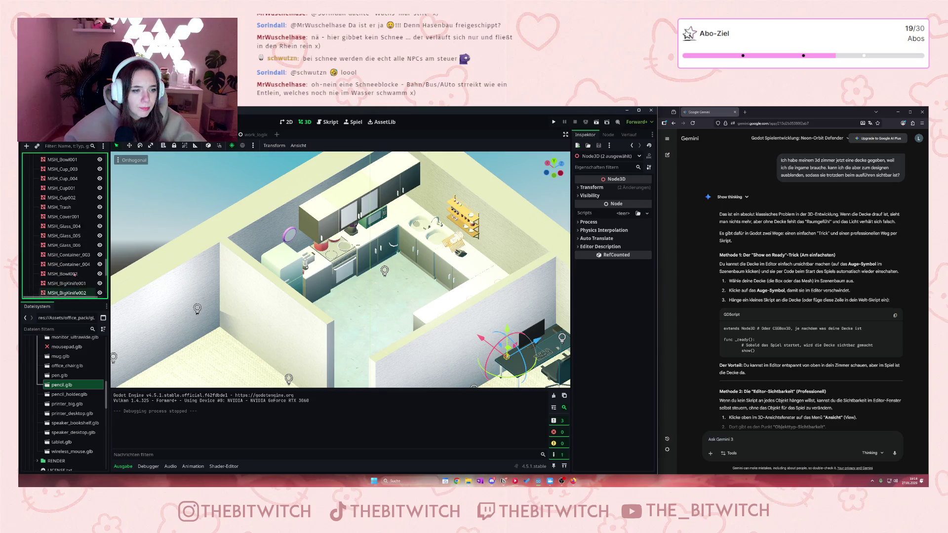
scroll(74, 274, "up", 5)
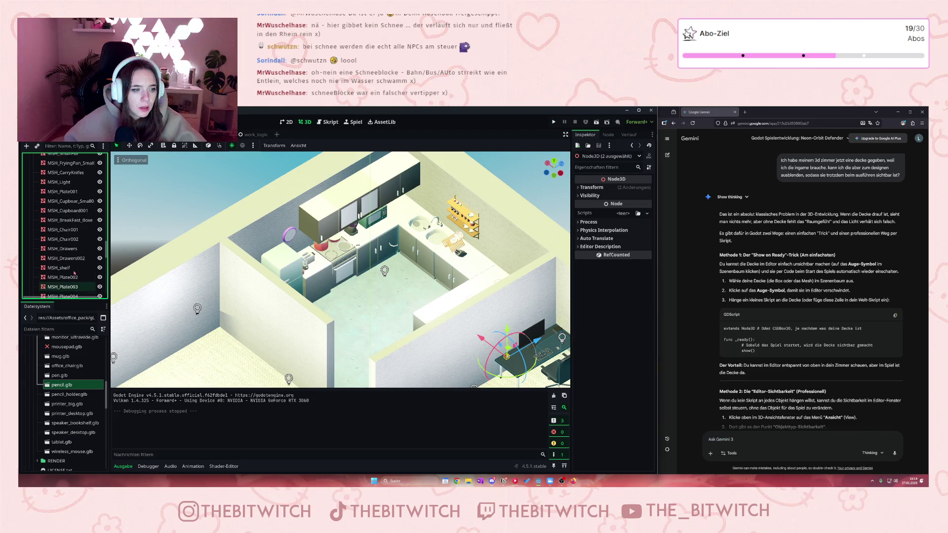
left_click(68, 236)
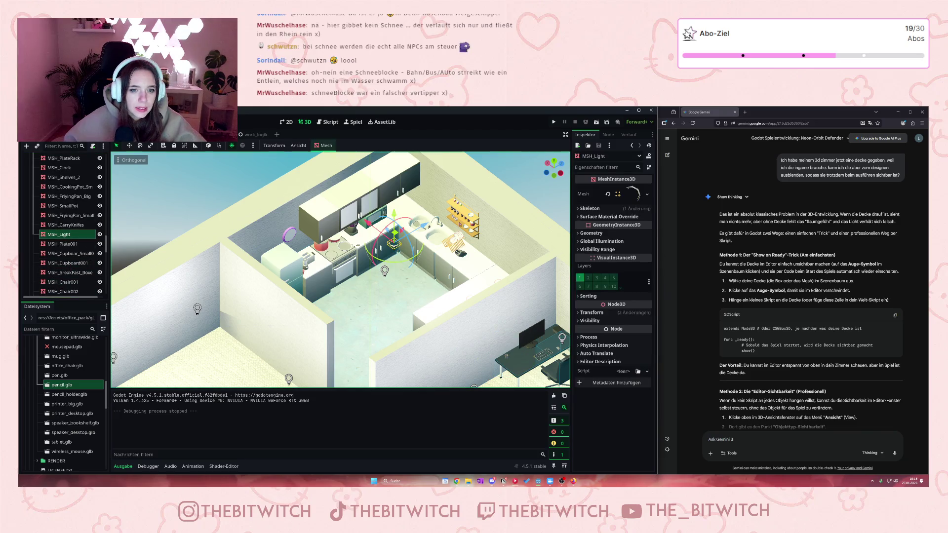
- Drag the MSH_Light mesh slightly down and to the left
left_click_drag(394, 242, 380, 254)
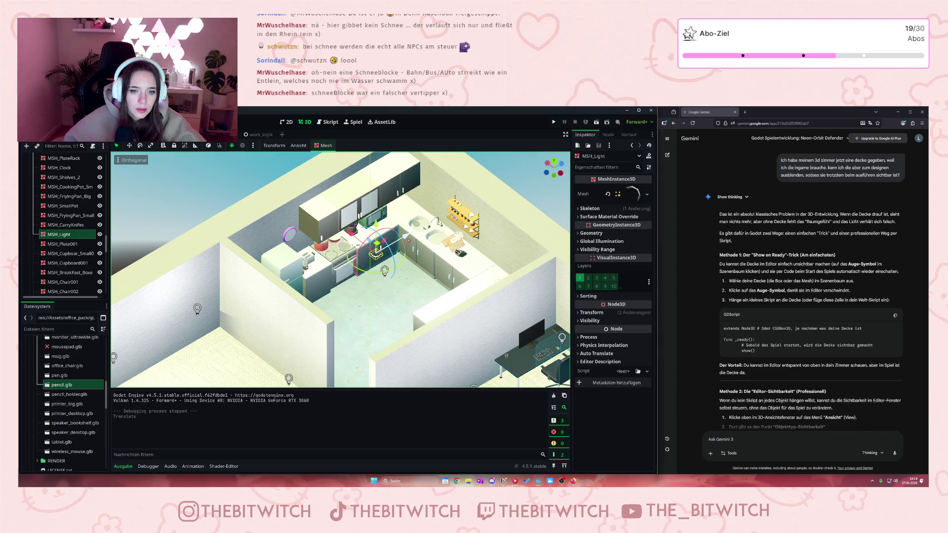
scroll(393, 273, "up", 2)
scroll(393, 273, "down", 5)
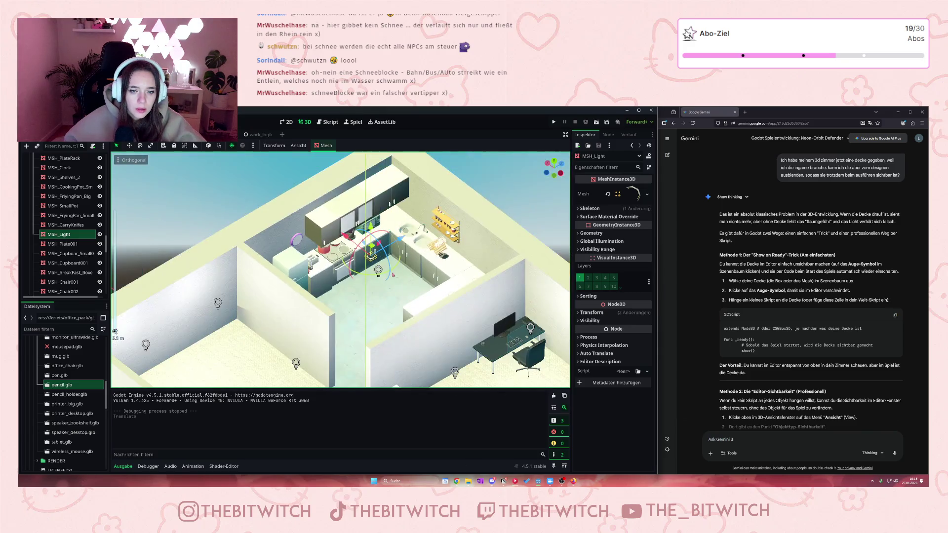
scroll(396, 288, "up", 5)
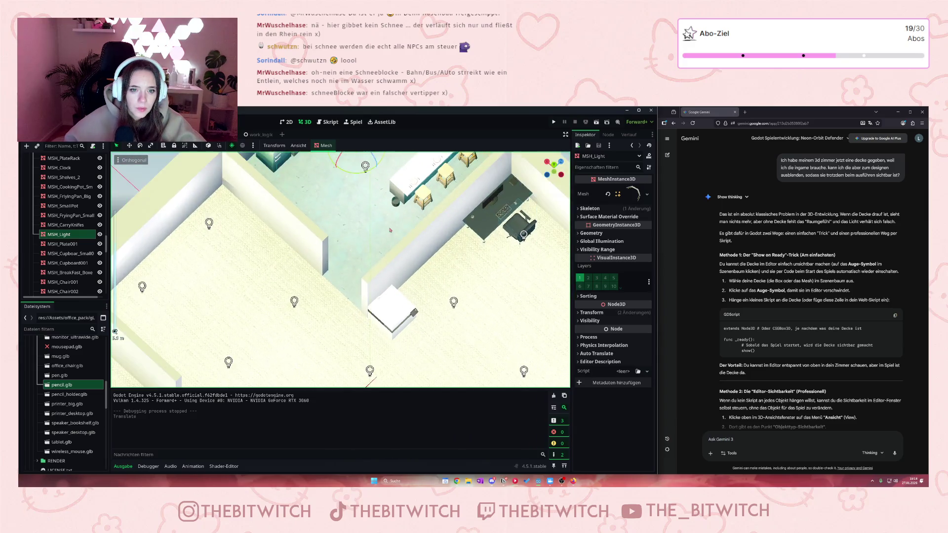
scroll(390, 277, "down", 3)
- Raise the OmniLight3D9 light slightly, then reselect MSH_Light in the Scene tree
left_click(358, 194)
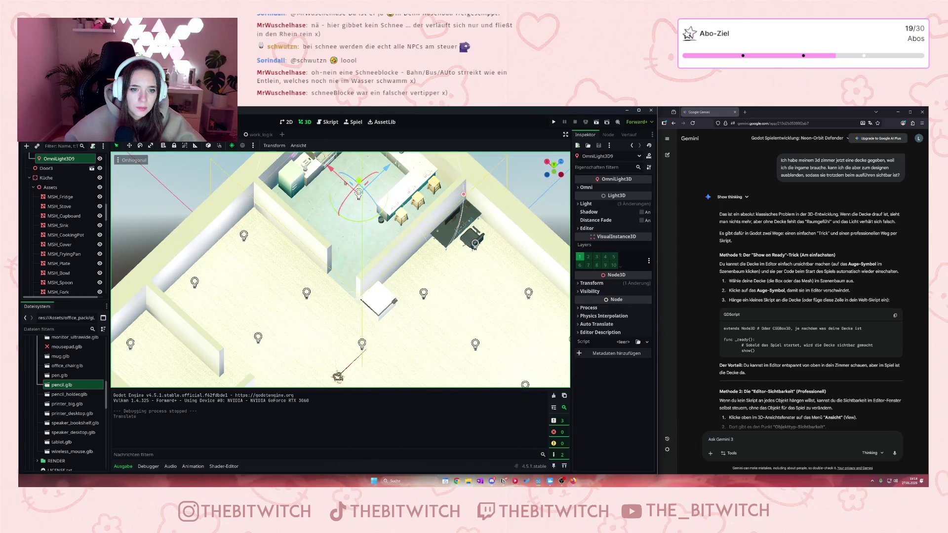
left_click(335, 176)
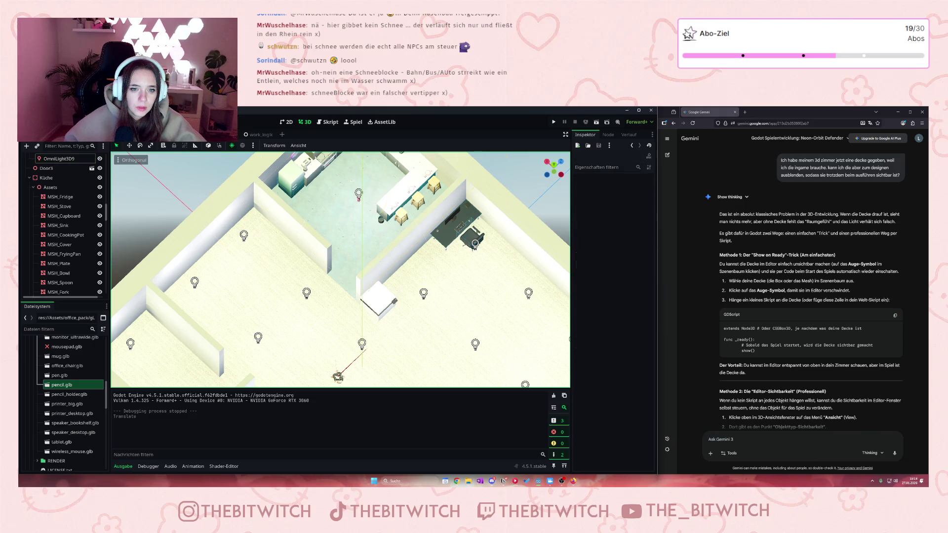
left_click(359, 194)
left_click_drag(359, 194, 355, 178)
scroll(77, 238, "down", 1)
scroll(77, 237, "down", 5)
scroll(78, 252, "down", 7)
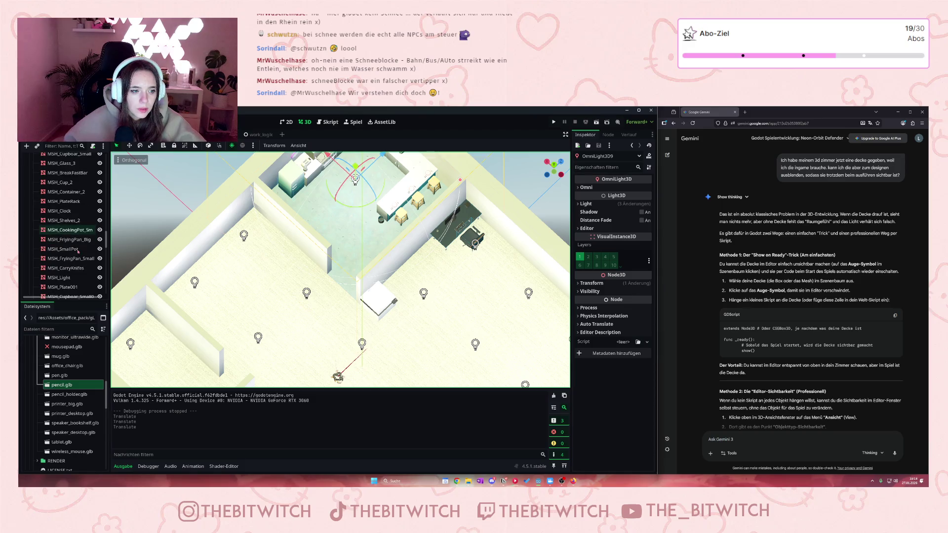
scroll(69, 250, "down", 2)
left_click(64, 243)
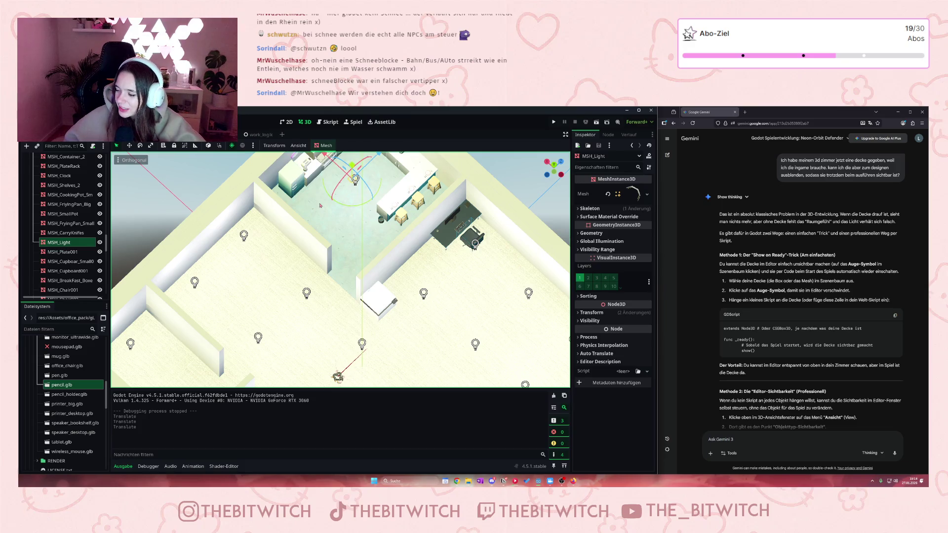
- Select the plate MSH_Plate008 and focus the view on it with F
scroll(310, 221, "down", 5)
scroll(296, 257, "up", 5)
scroll(286, 290, "down", 1)
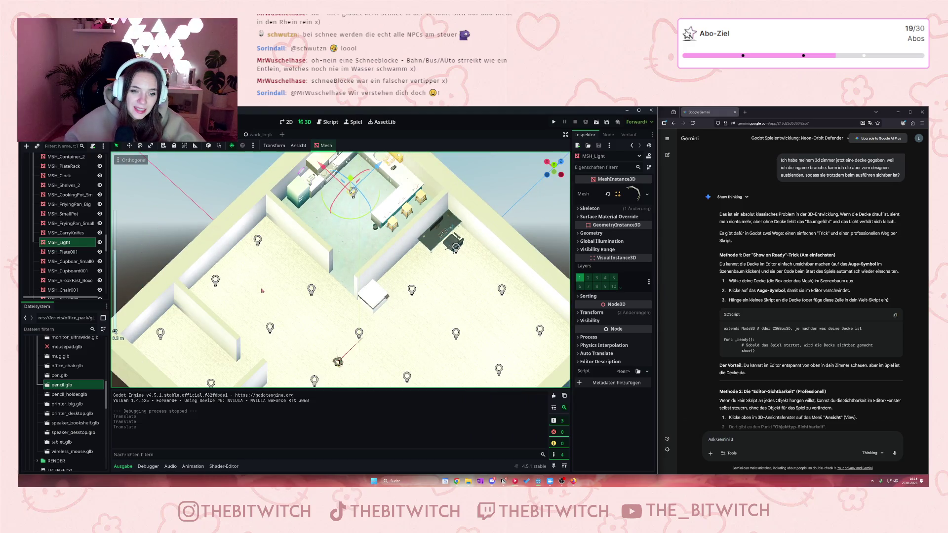
scroll(296, 286, "up", 3)
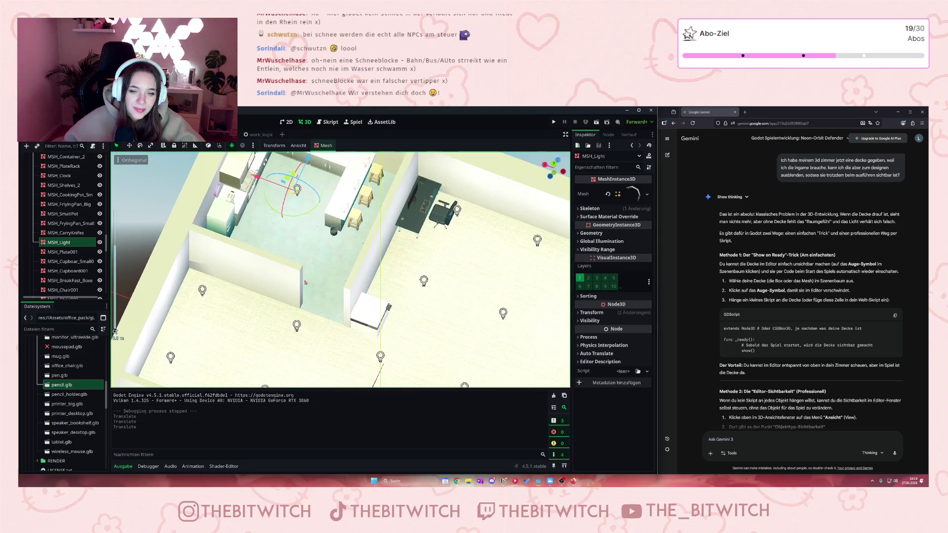
scroll(100, 256, "down", 3)
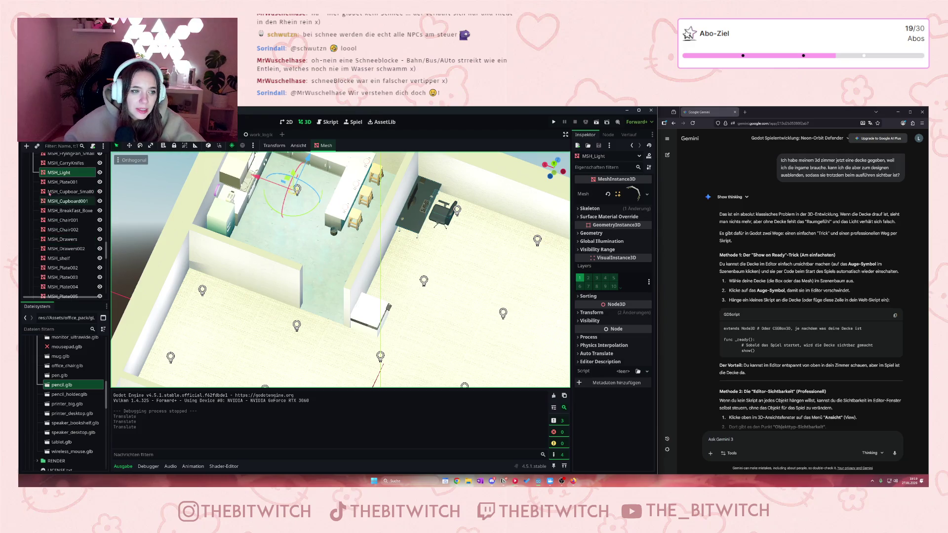
scroll(346, 222, "up", 3)
scroll(296, 272, "down", 5)
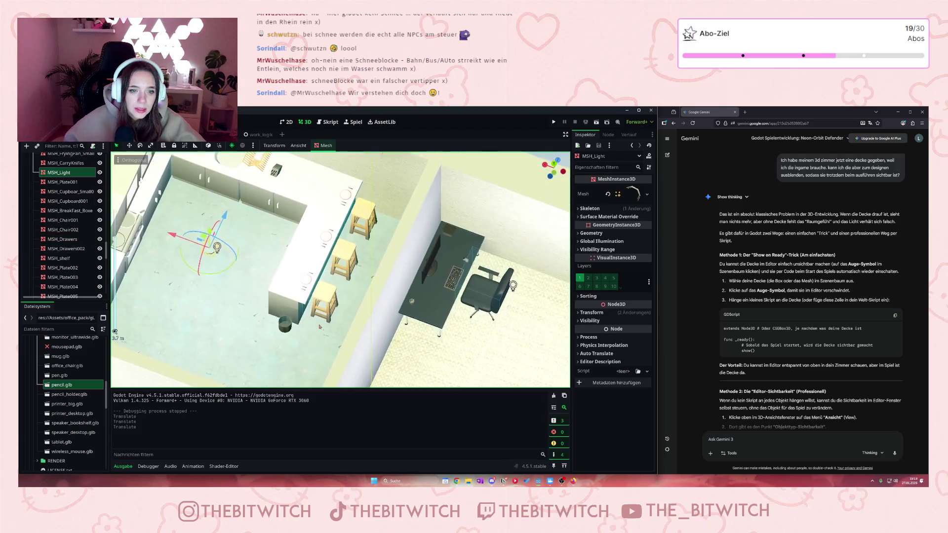
left_click(303, 285)
scroll(303, 284, "up", 3)
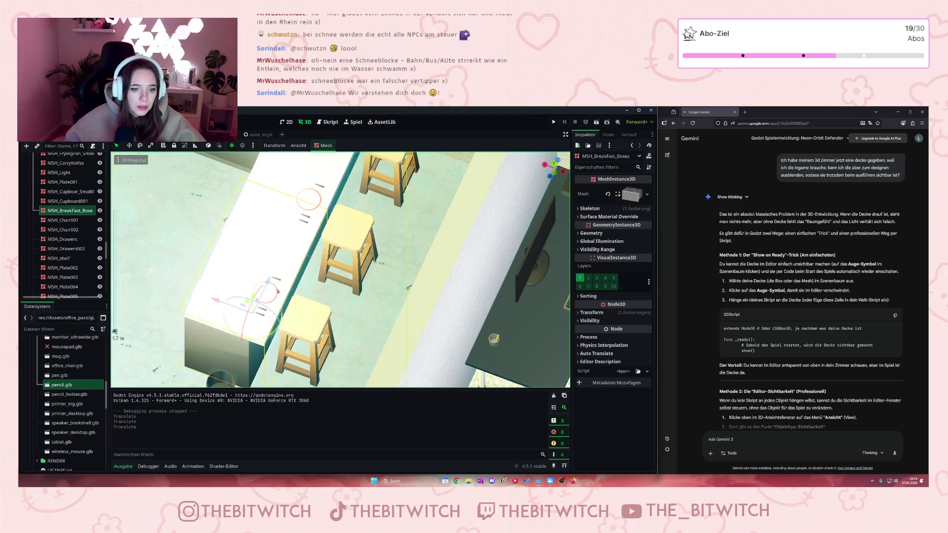
left_click(277, 291)
mouse_move(278, 291)
left_mouse_down()
mouse_move(447, 359)
mouse_move(363, 346)
mouse_move(270, 308)
mouse_move(274, 277)
mouse_move(331, 168)
left_mouse_up()
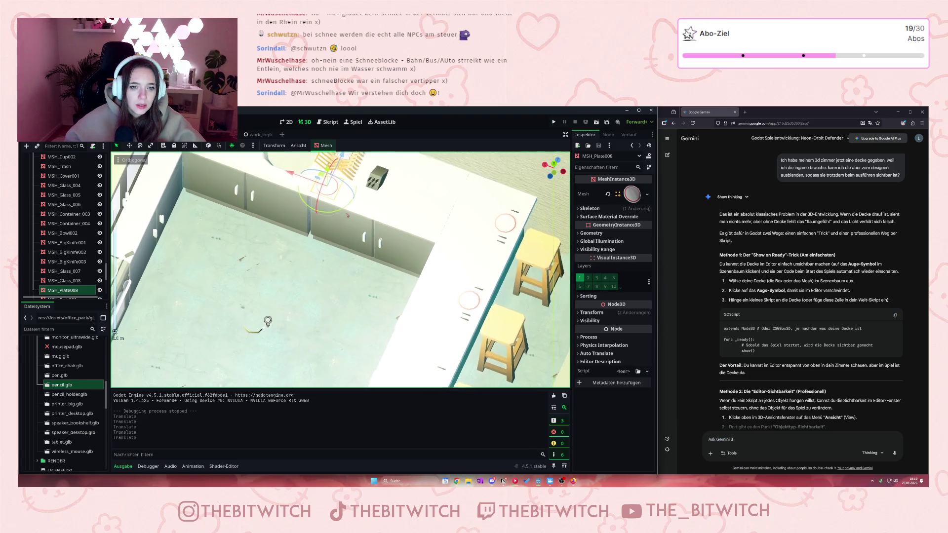
key("f")
- Drag MSH_Plate008 to a new spot on the kitchen counter
mouse_move(289, 299)
left_mouse_down()
mouse_move(279, 269)
mouse_move(299, 246)
left_mouse_up()
scroll(216, 254, "up", 5)
left_click_drag(179, 265, 170, 301)
left_click_drag(191, 266, 219, 220)
- Select the MSH_BreakFastBar counter and request its deletion
scroll(305, 282, "down", 8)
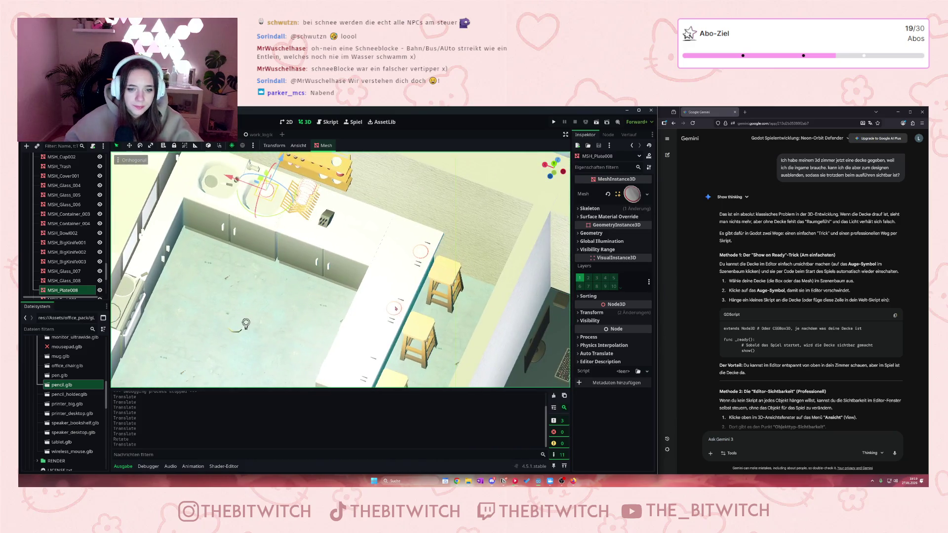
left_click(393, 315)
left_click(393, 312)
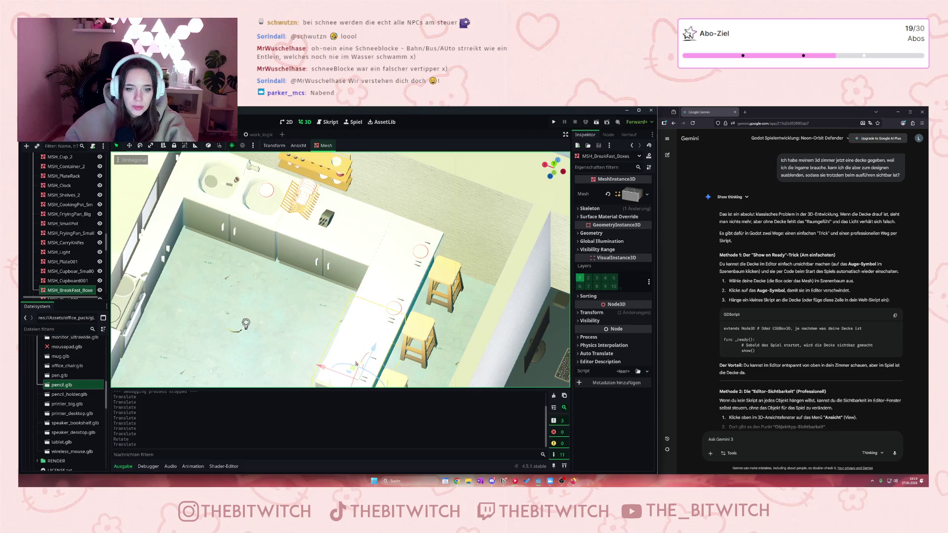
scroll(464, 352, "up", 5)
left_click(464, 352)
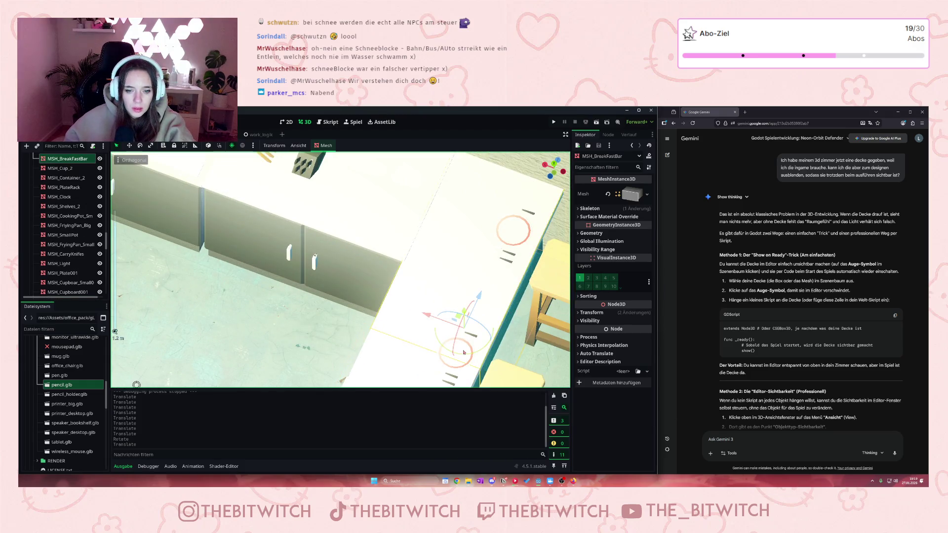
scroll(481, 352, "down", 3)
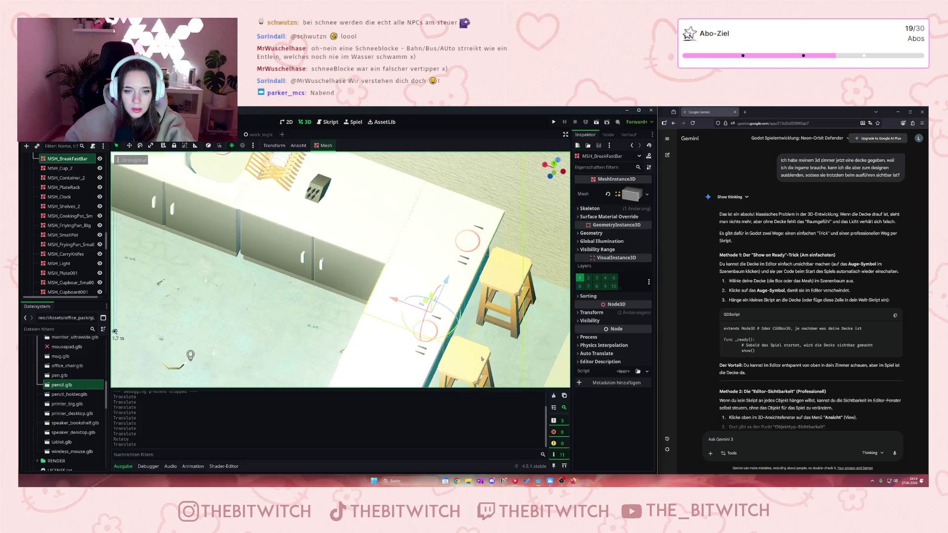
key("Delete")
- Undo the breakfast bar deletion and focus the view on MSH_Plate001
left_click(454, 303)
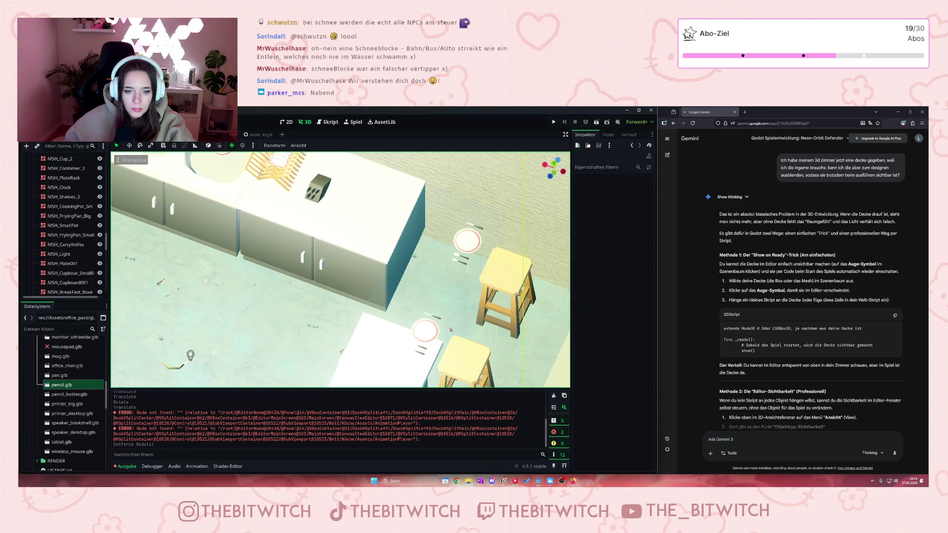
key("ctrl+z")
scroll(435, 339, "up", 5)
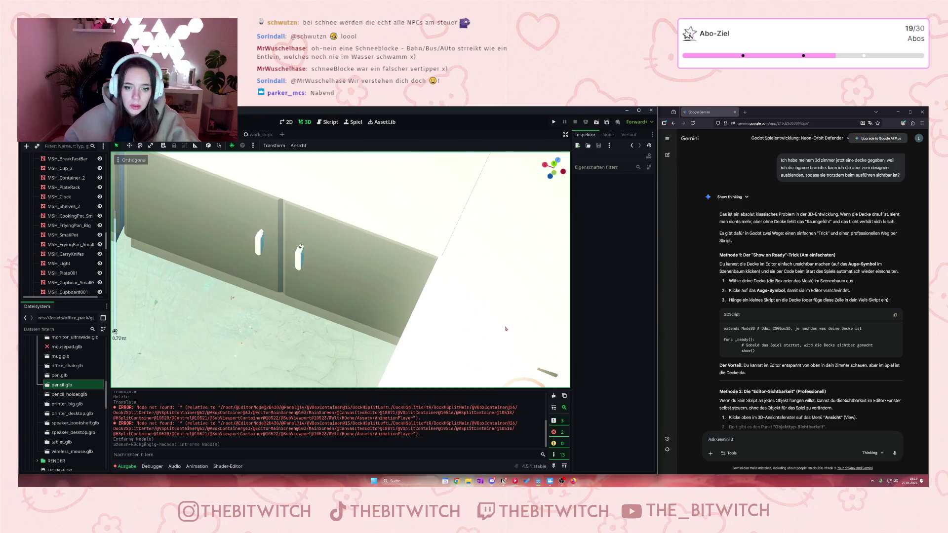
left_click(374, 283)
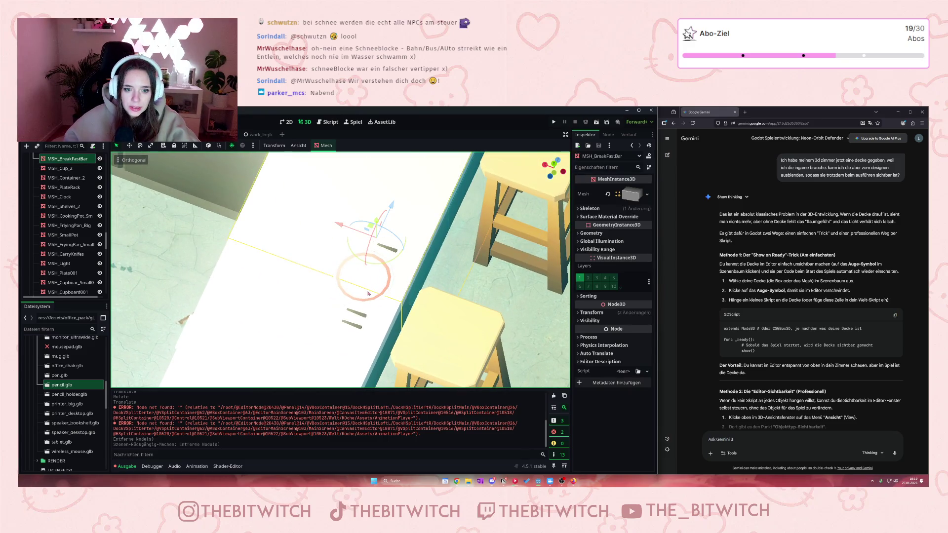
left_click(364, 298)
left_click(363, 299)
left_click(364, 299)
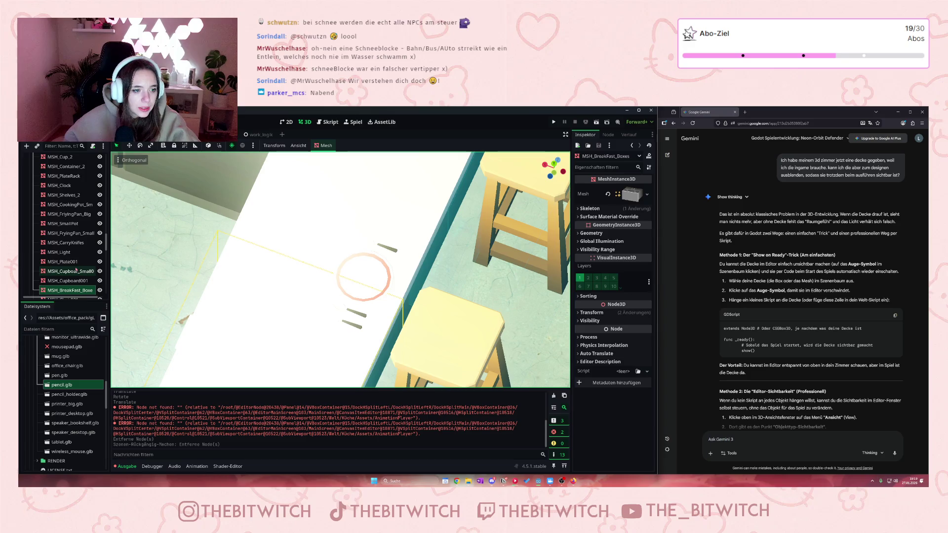
left_click(364, 298)
key("f")
scroll(224, 293, "down", 5)
scroll(223, 293, "up", 3)
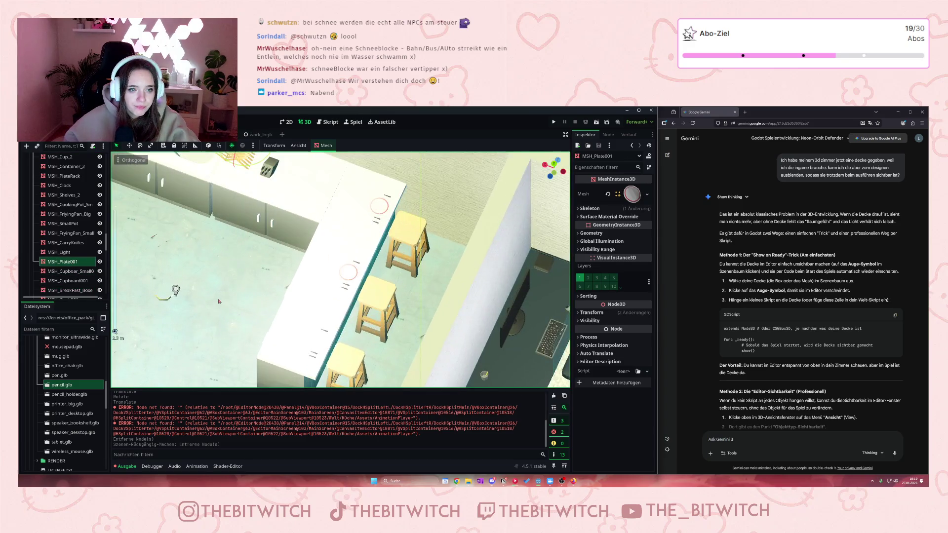
scroll(224, 293, "down", 1)
scroll(70, 268, "down", 10)
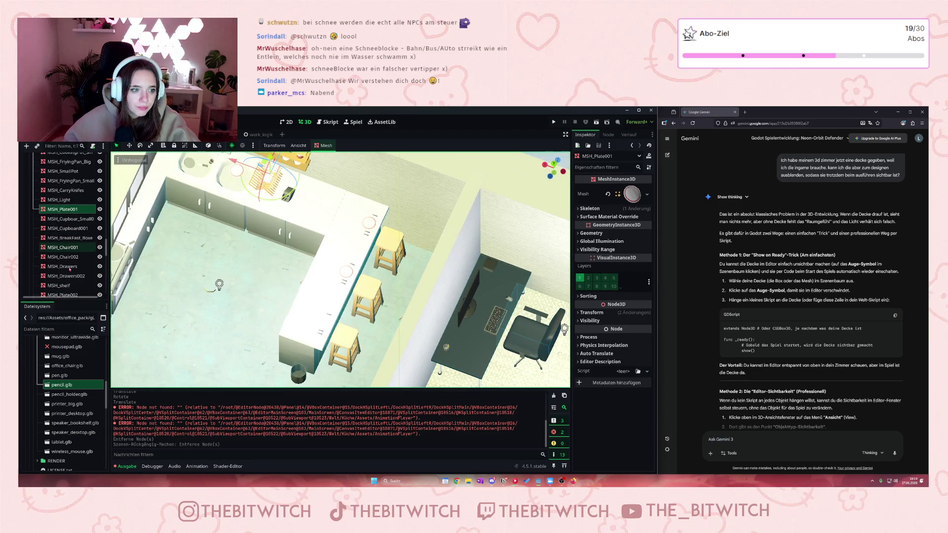
scroll(70, 268, "down", 5)
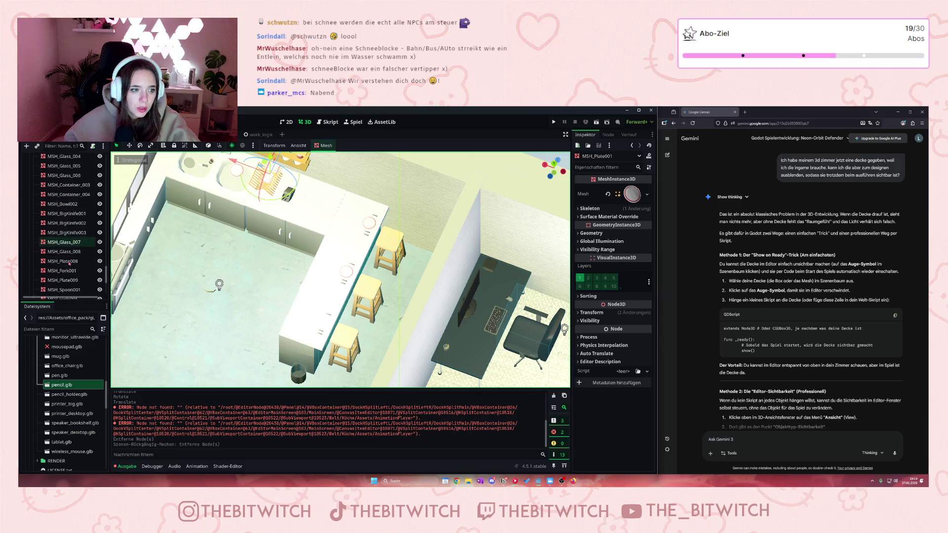
- Delete MSH_Plate010, MSH_kinfe002 and MSH_Spoon002 one after another
left_click(74, 231)
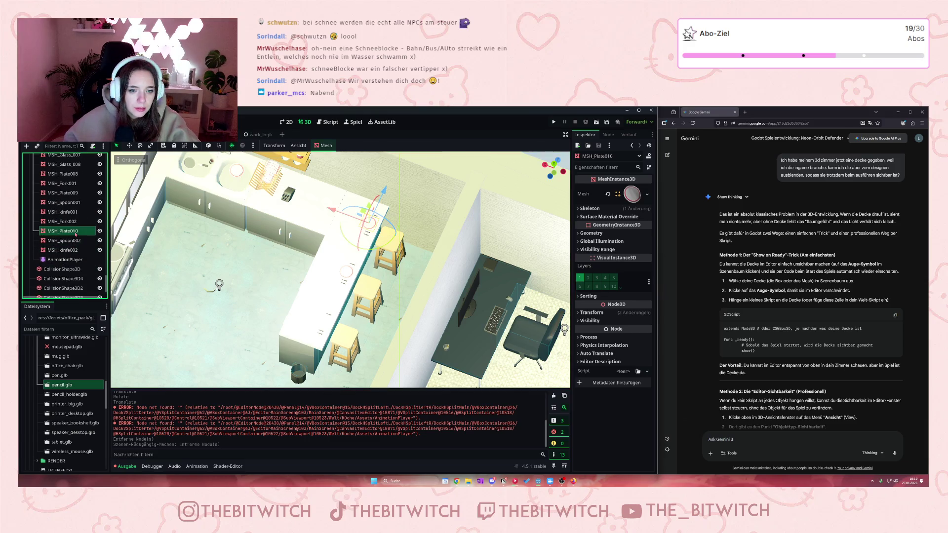
key("Delete")
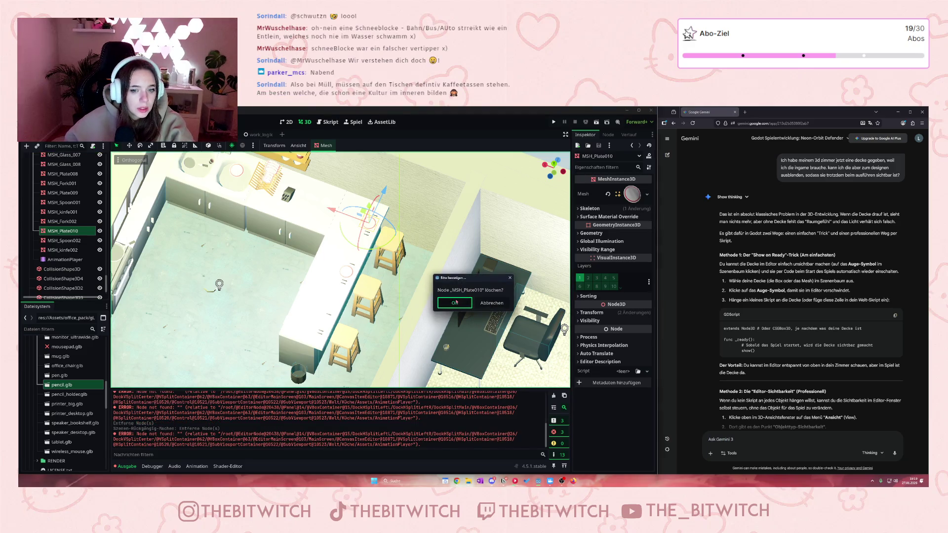
left_click(455, 302)
key("Delete")
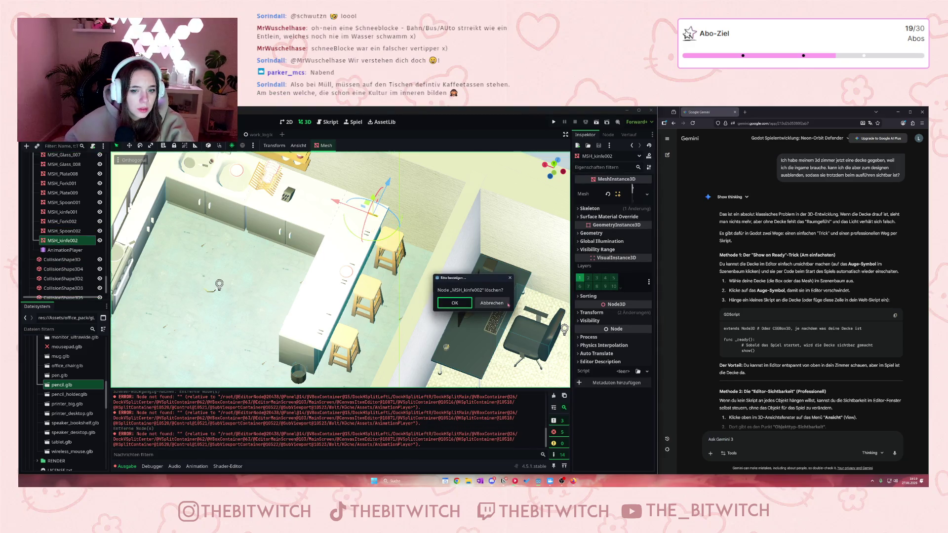
key("Return")
key("Delete")
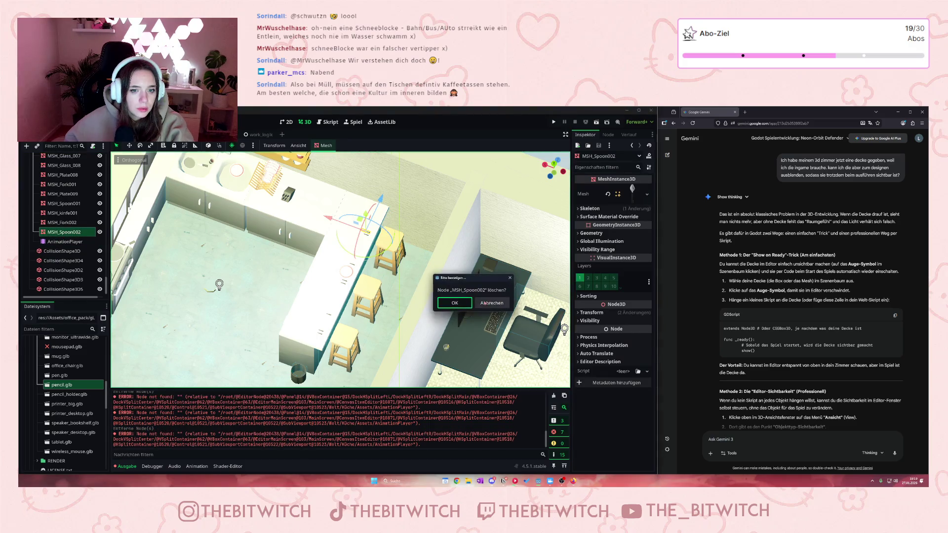
left_click(454, 303)
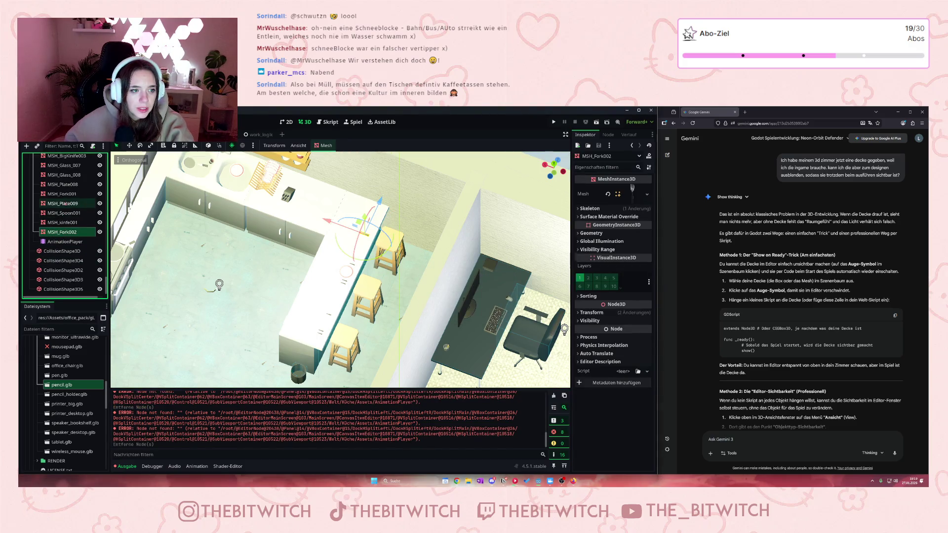
- Delete the eight cutlery meshes up to MSH_Fork002, keeping the three MSH_BigKnife meshes
scroll(66, 203, "up", 3)
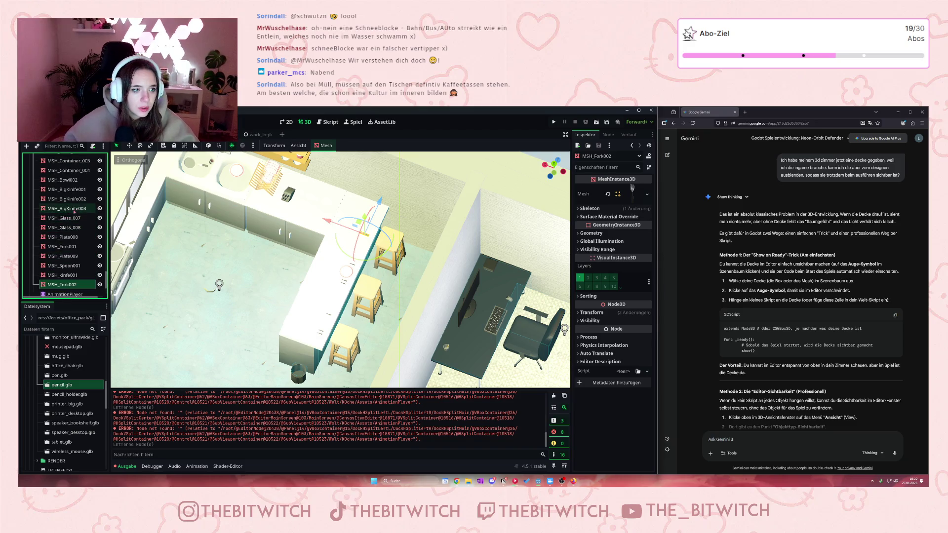
left_click(68, 193, "shift")
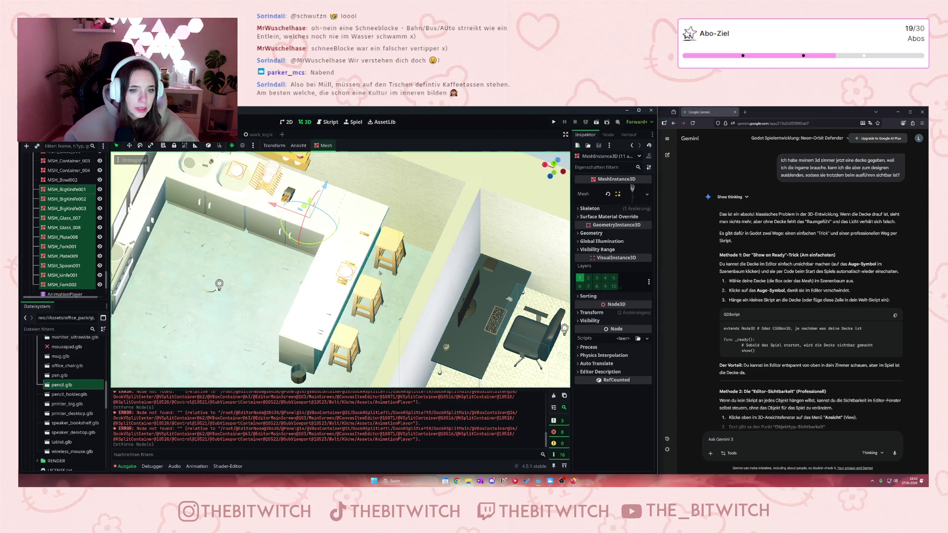
scroll(89, 212, "down", 2)
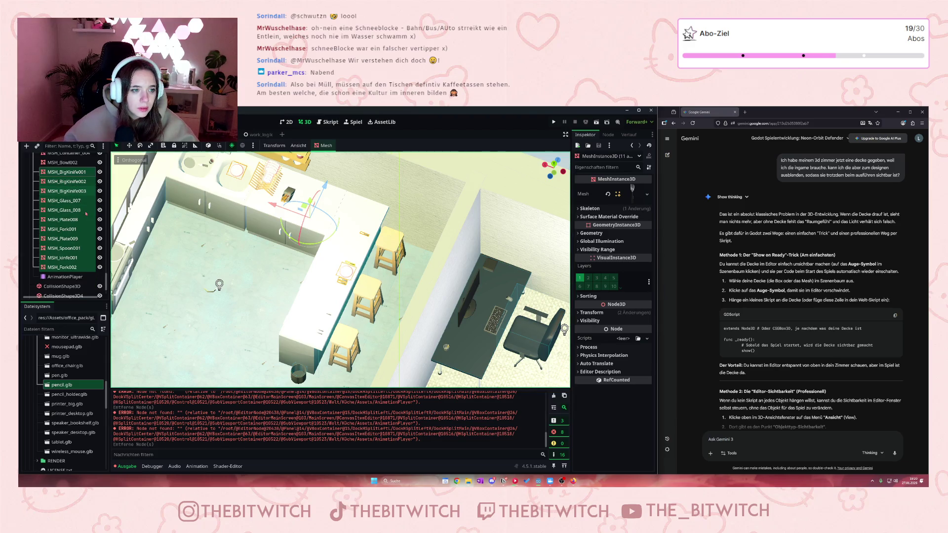
scroll(86, 213, "up", 2)
scroll(362, 183, "up", 3)
scroll(351, 186, "down", 6)
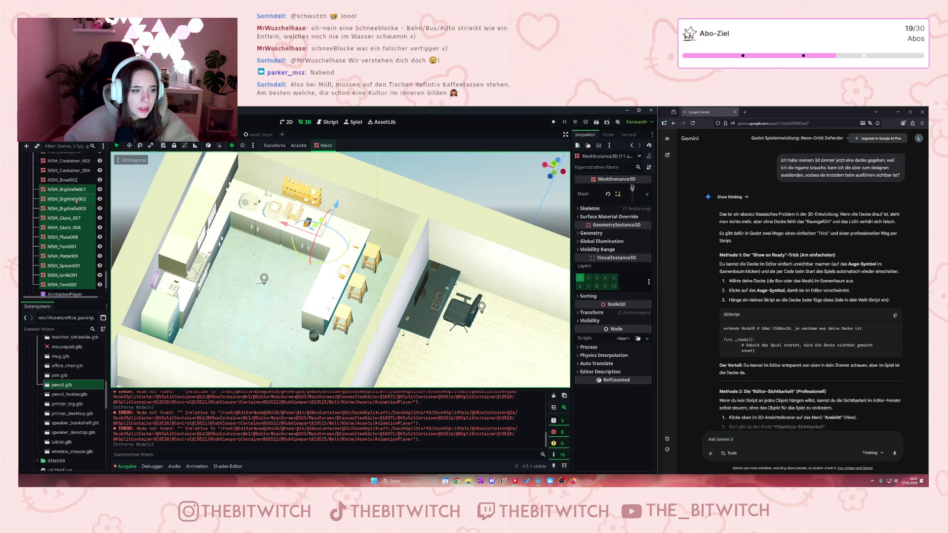
scroll(346, 217, "up", 3)
scroll(332, 219, "down", 3)
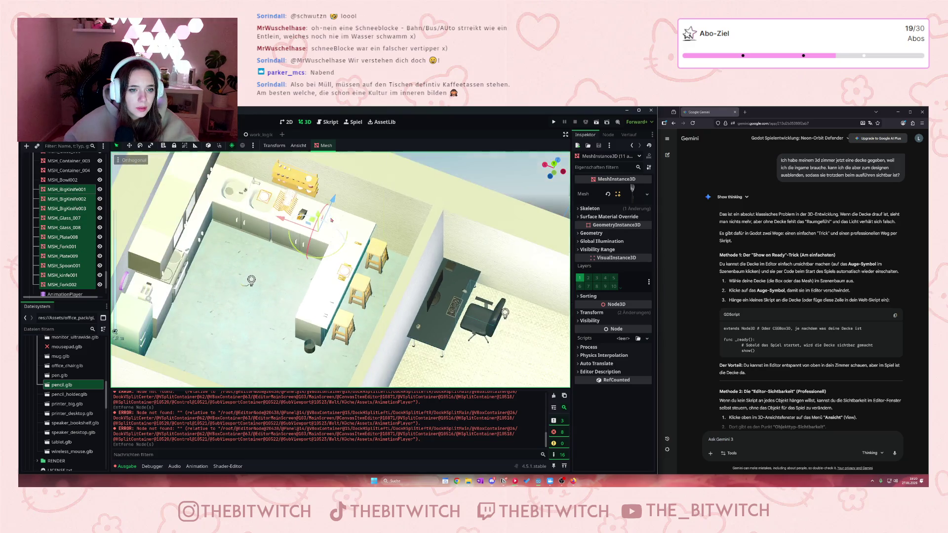
left_click(73, 190, "ctrl")
left_click(73, 199, "ctrl")
left_click(73, 208, "ctrl")
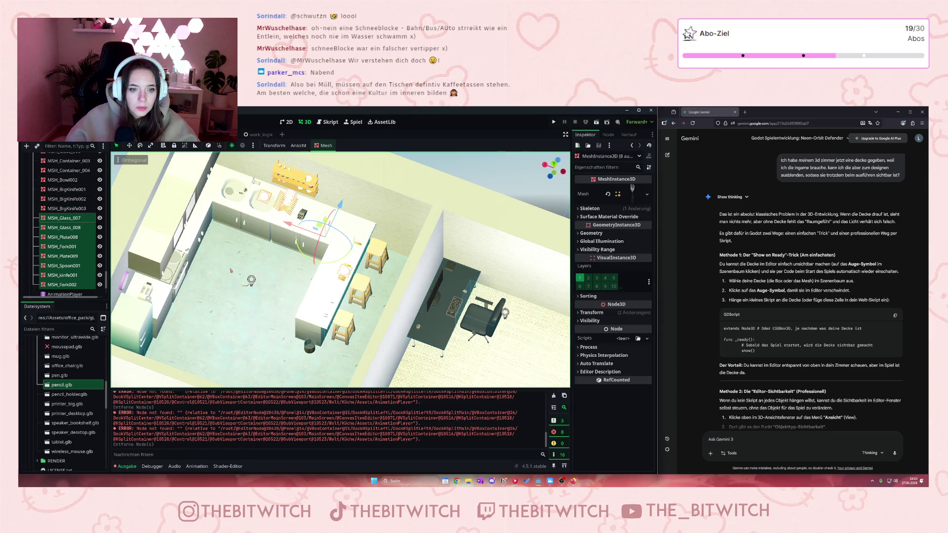
key("Delete")
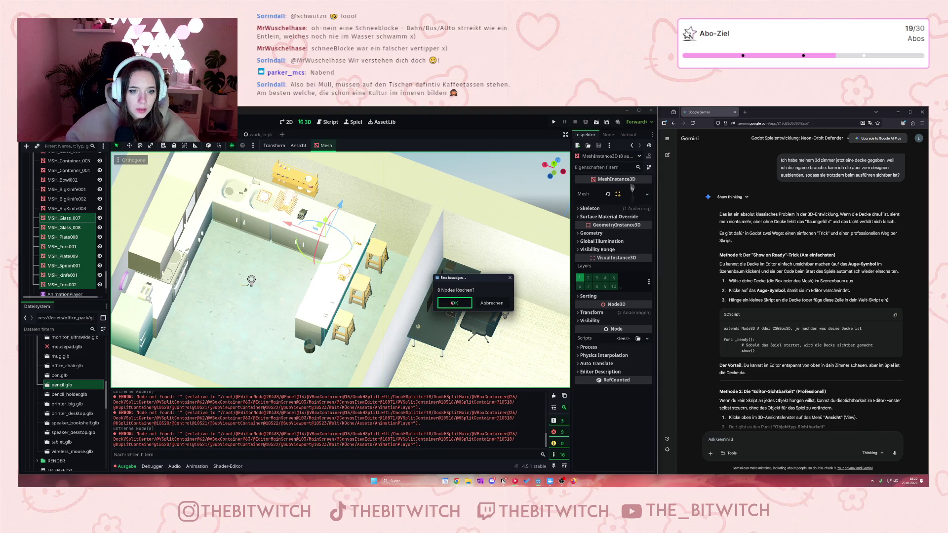
key("Return")
- Select MSH_Spoon, MSH_Fork and MSH_Knife and delete them
scroll(345, 297, "up", 3)
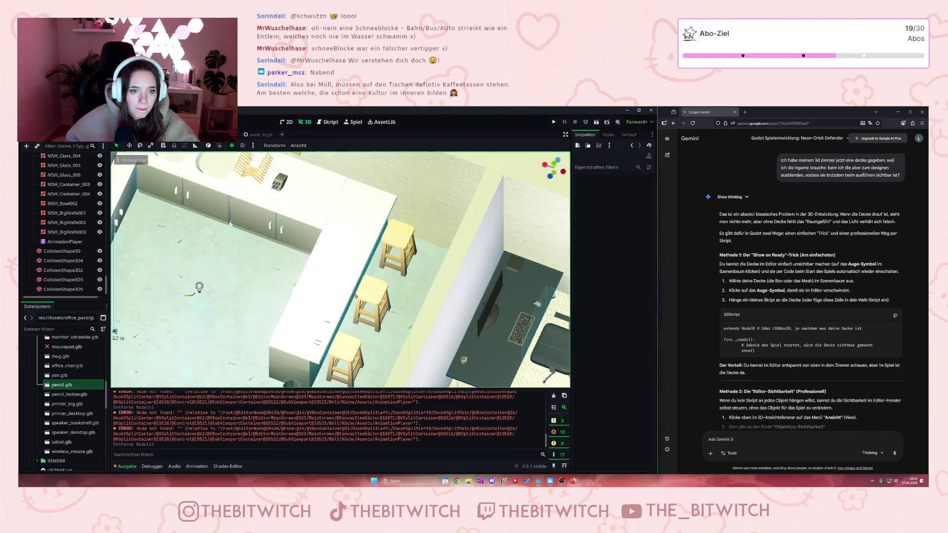
left_click(326, 324)
scroll(86, 218, "up", 5)
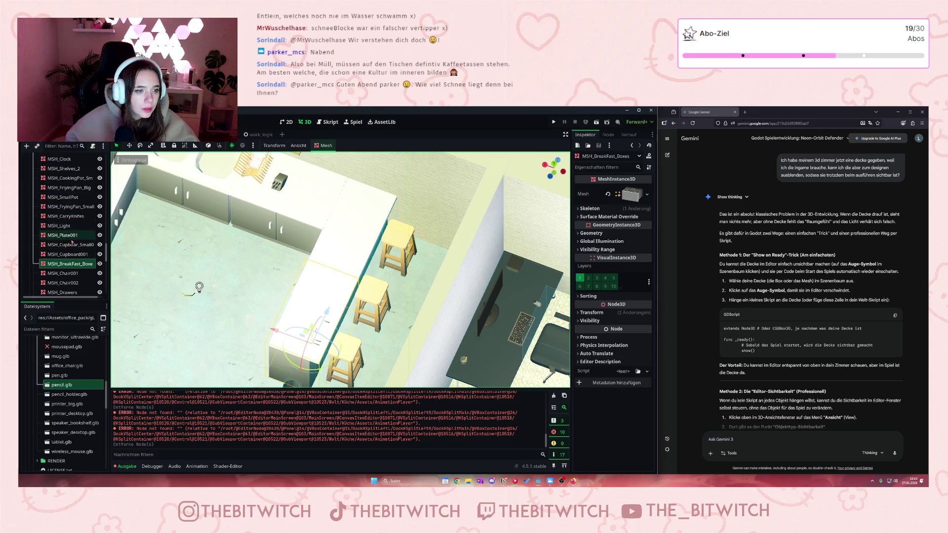
left_click(74, 235)
scroll(78, 221, "up", 3)
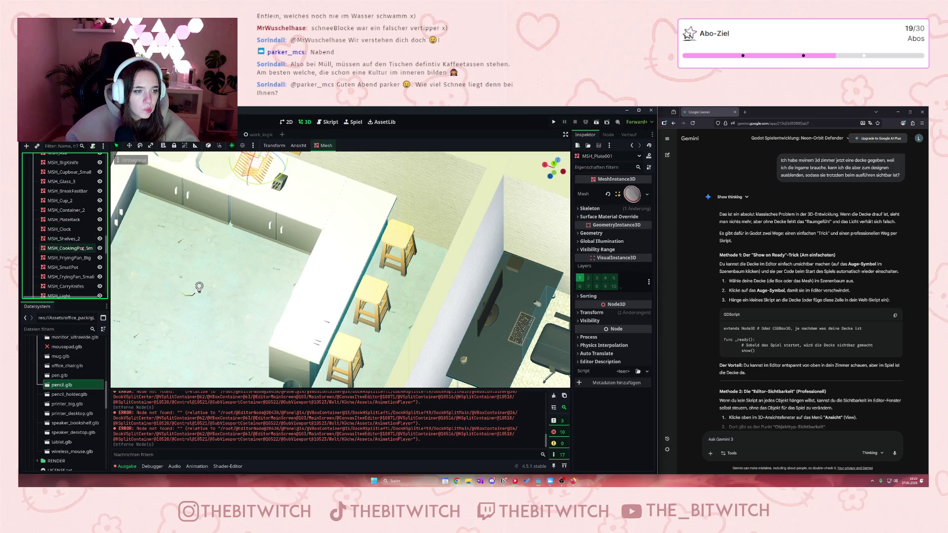
scroll(80, 263, "up", 2)
scroll(79, 257, "up", 5)
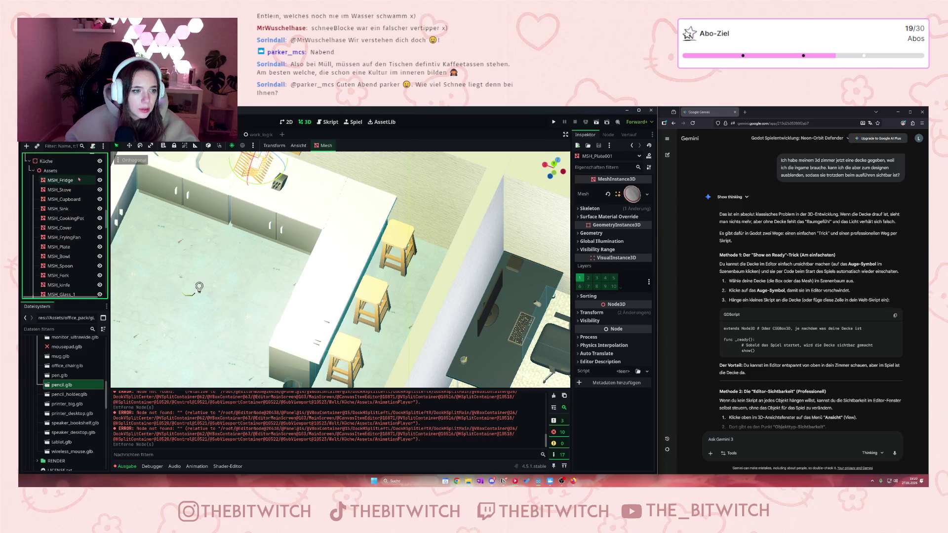
left_click(72, 269)
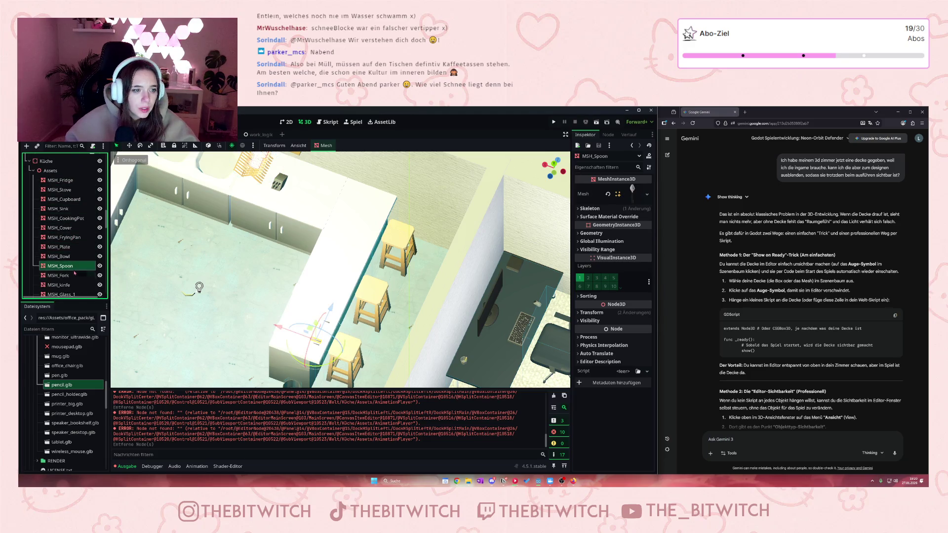
scroll(74, 294, "down", 1)
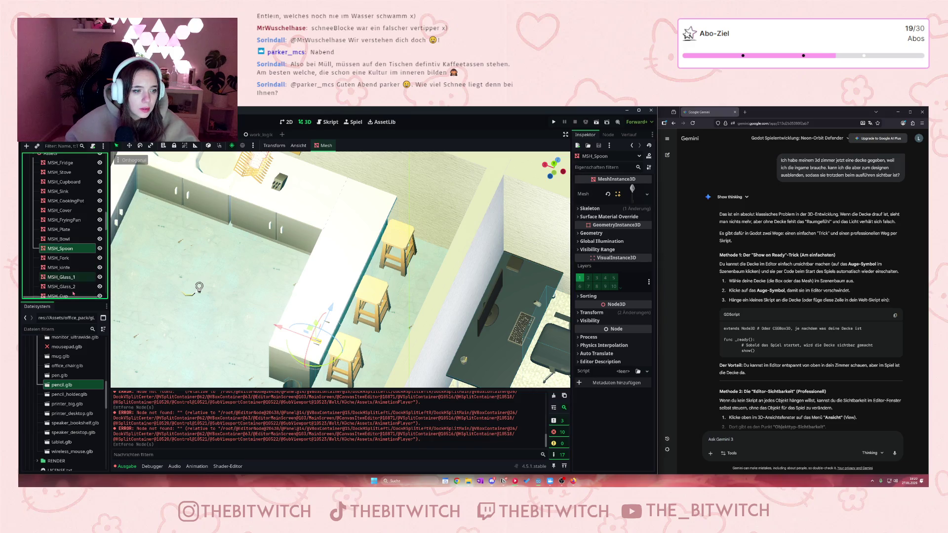
left_click(69, 269, "shift")
key("Delete")
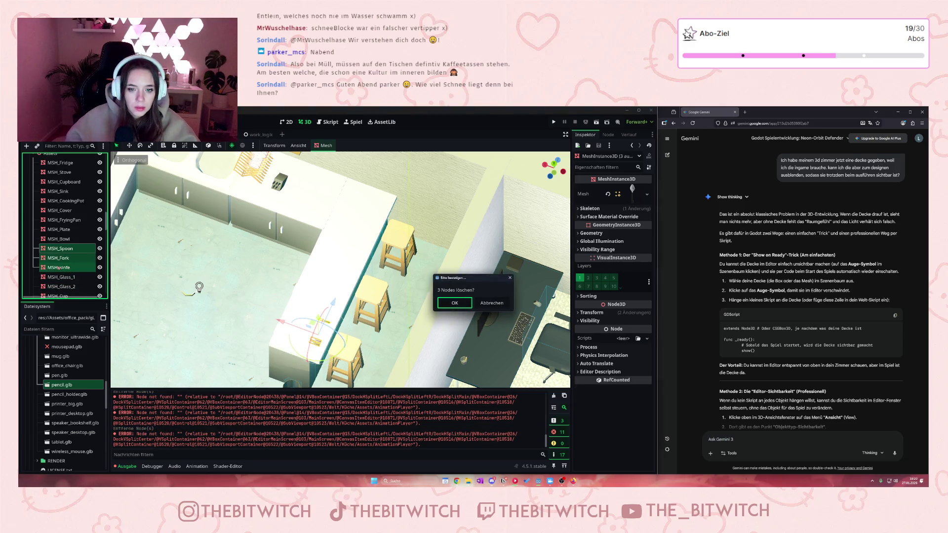
left_click(453, 304)
scroll(346, 287, "down", 5)
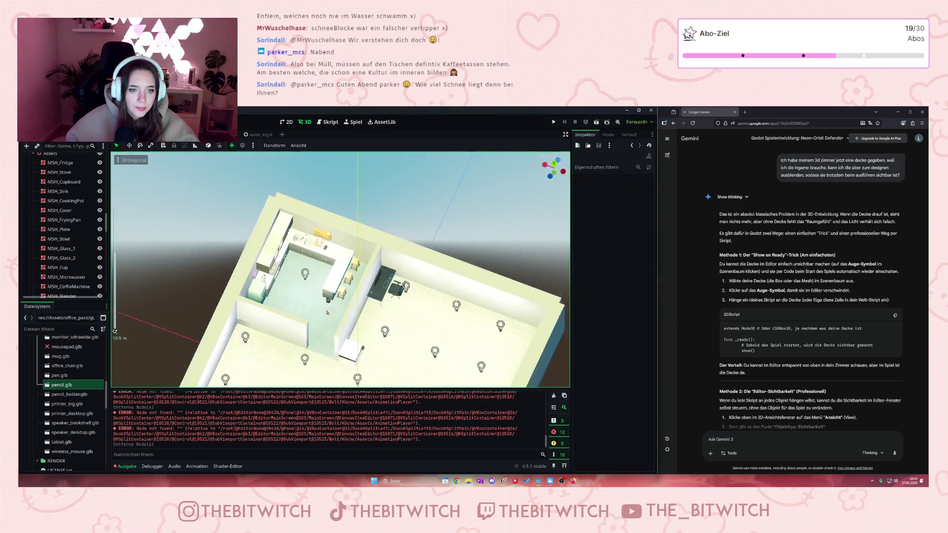
left_click_drag(331, 287, 335, 303)
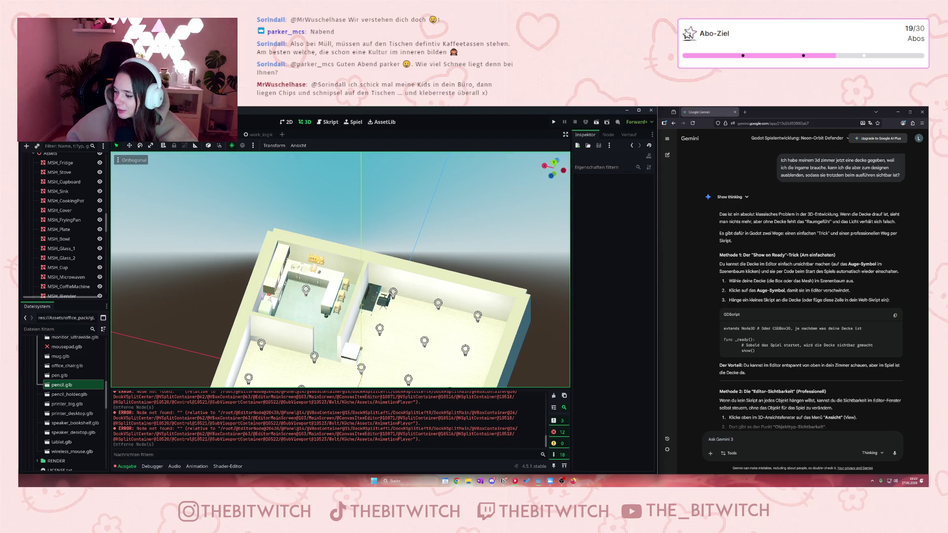
left_click(745, 112)
- Load itch.io, dismiss the translation prompt and open the game assets listing
type("itch.io/")
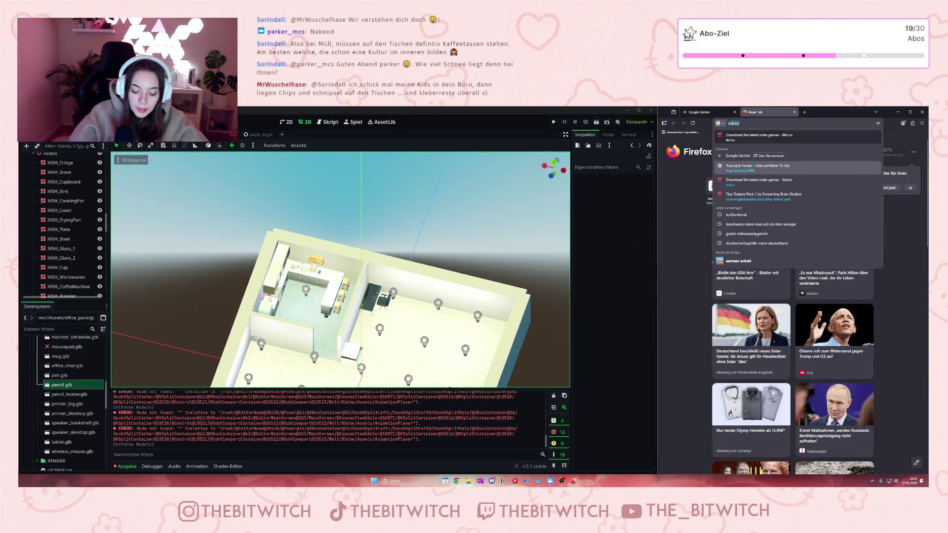
key("Return")
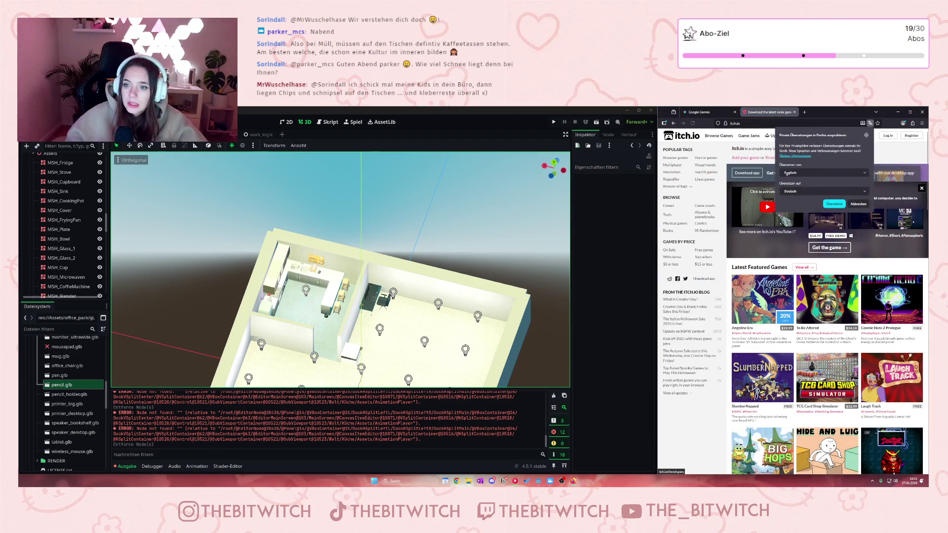
left_click(858, 204)
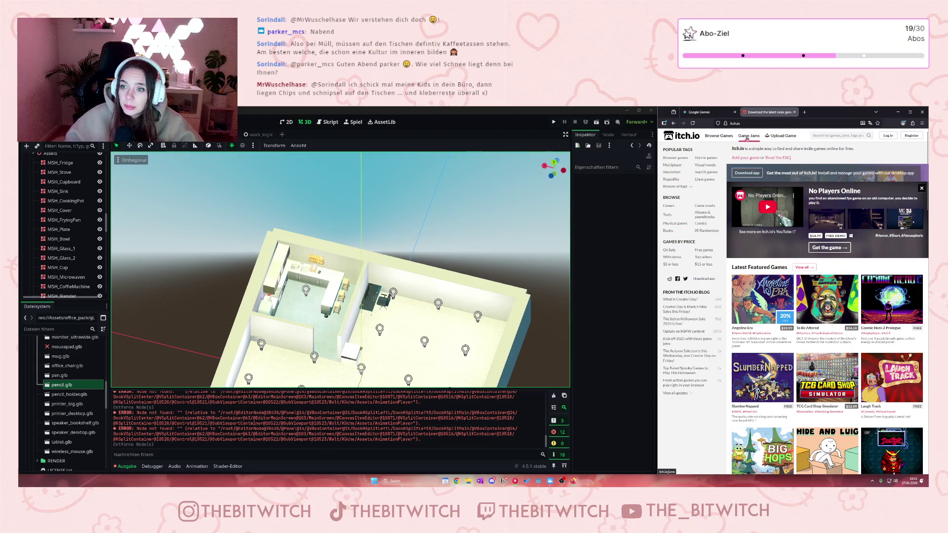
mouse_move(719, 136)
left_click(840, 145)
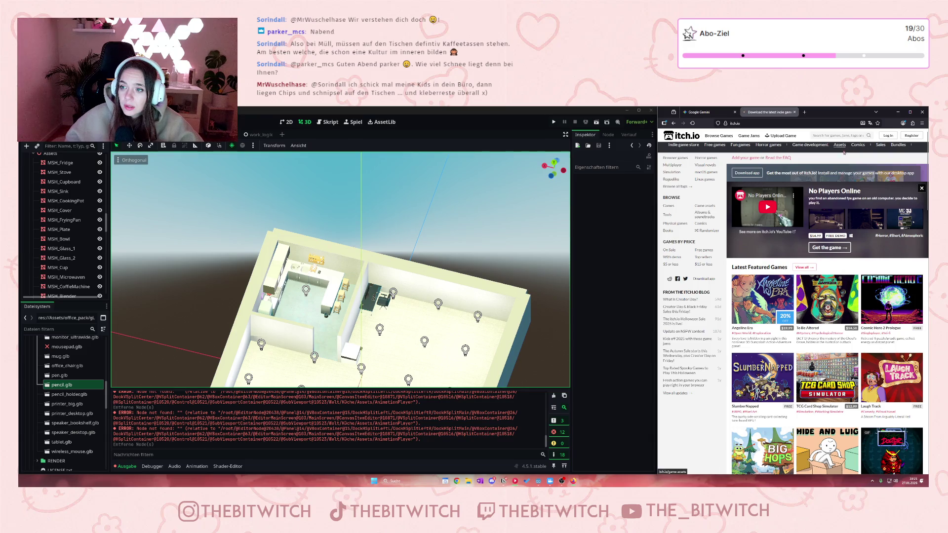
- Scroll down through the Top Game assets packs
scroll(832, 177, "down", 4)
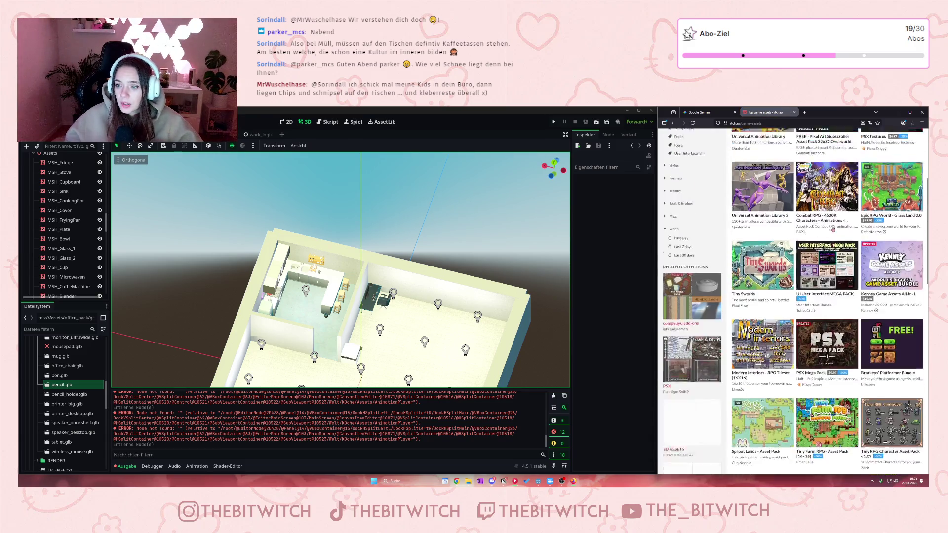
scroll(840, 206, "down", 3)
scroll(810, 213, "down", 1)
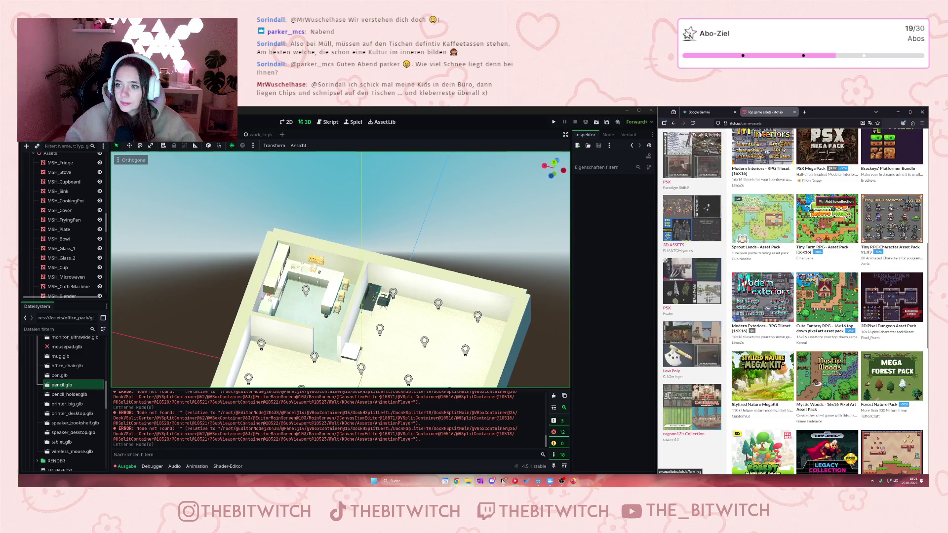
scroll(811, 212, "down", 10)
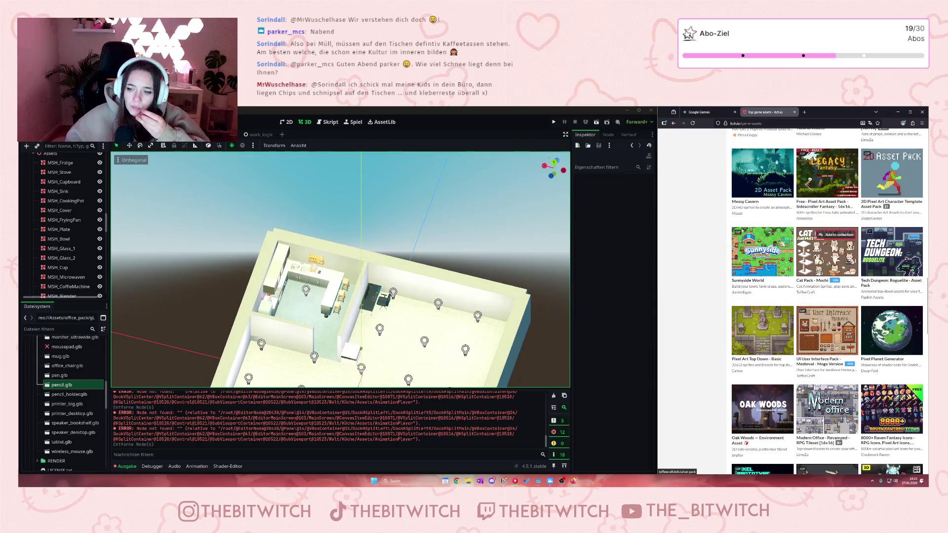
scroll(826, 232, "down", 3)
scroll(827, 232, "down", 3)
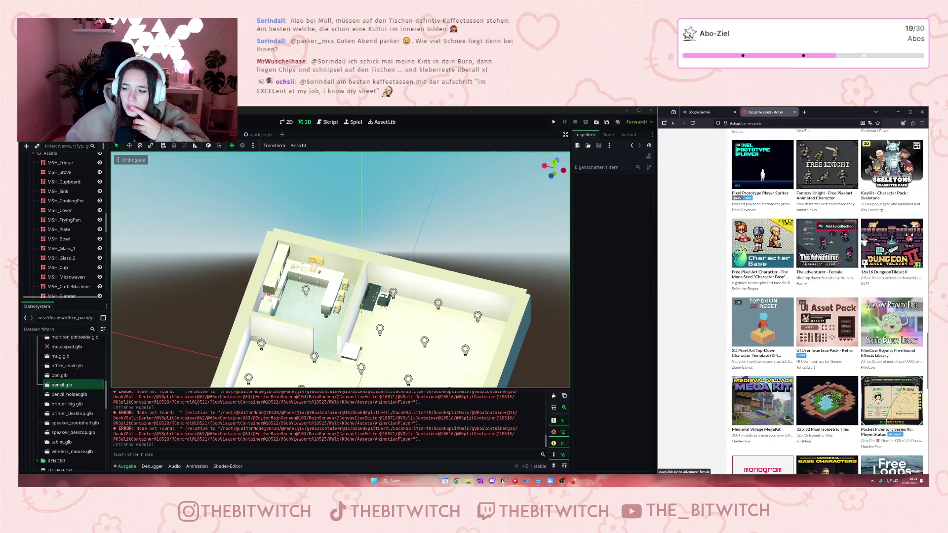
scroll(804, 228, "down", 6)
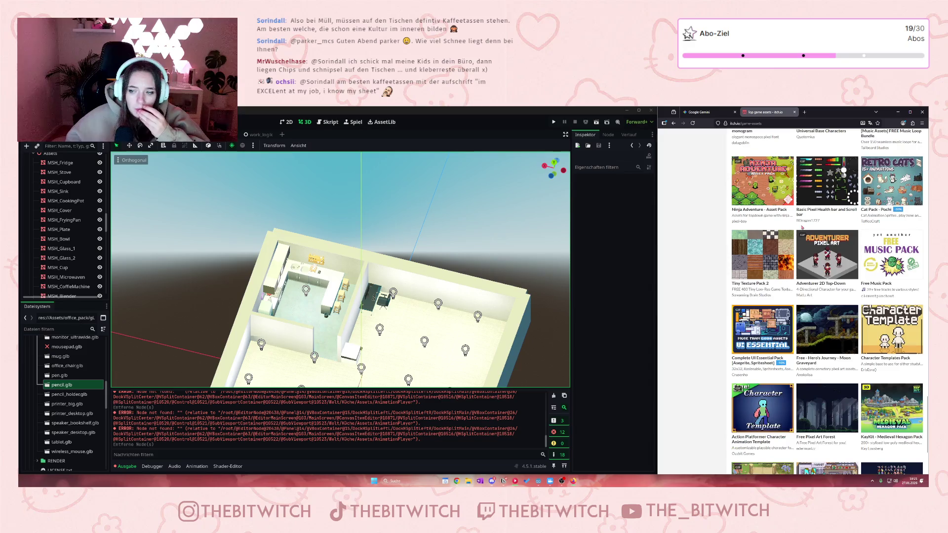
scroll(802, 227, "down", 2)
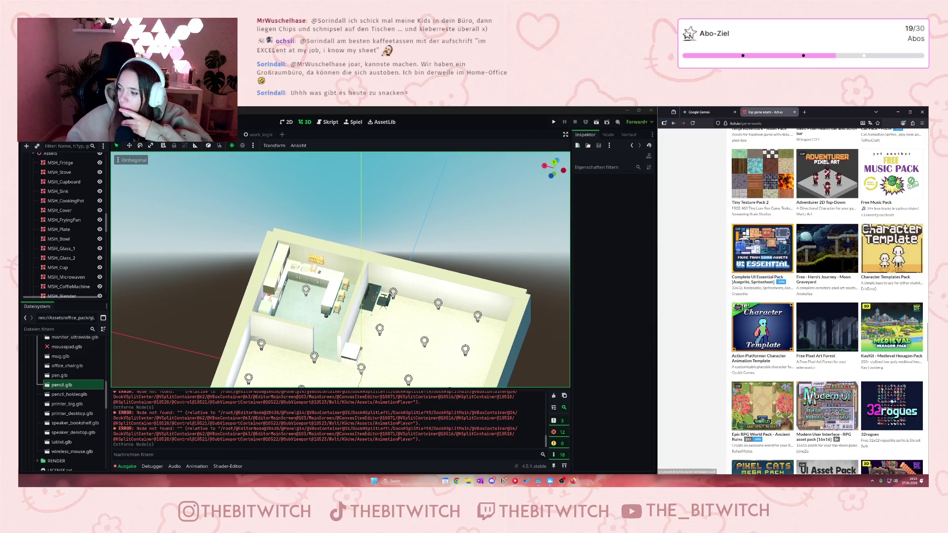
scroll(203, 282, "up", 5)
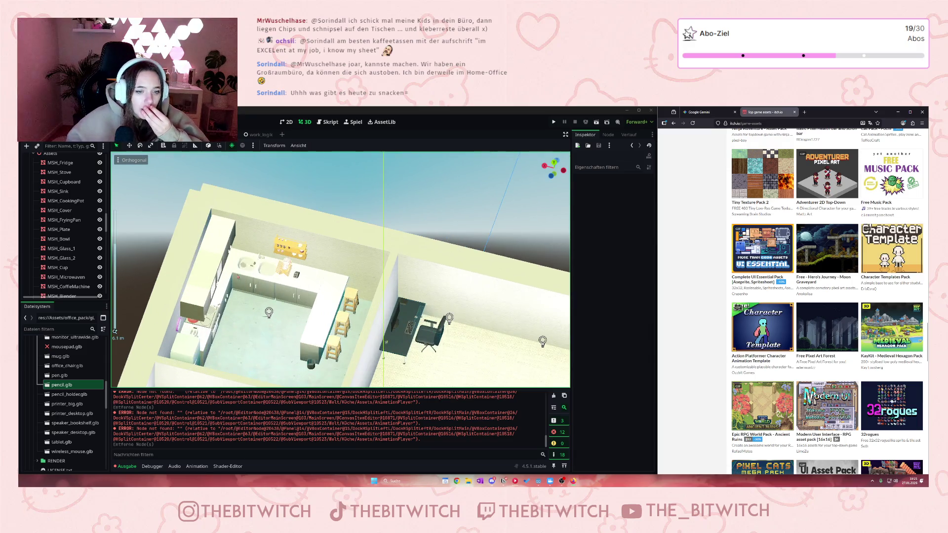
- Frame the kitchen shelf and select the cup MSH_Cup_004 on it
left_click(212, 296)
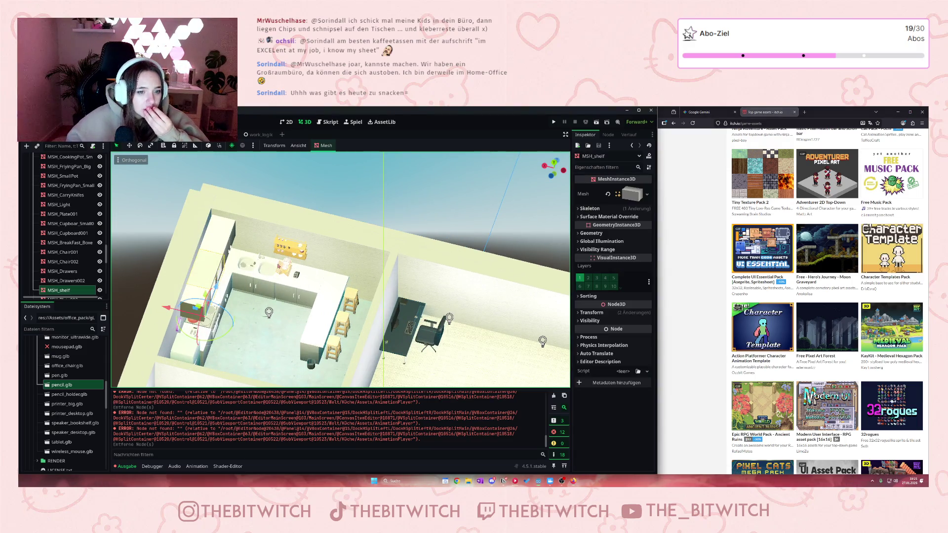
scroll(69, 223, "up", 2)
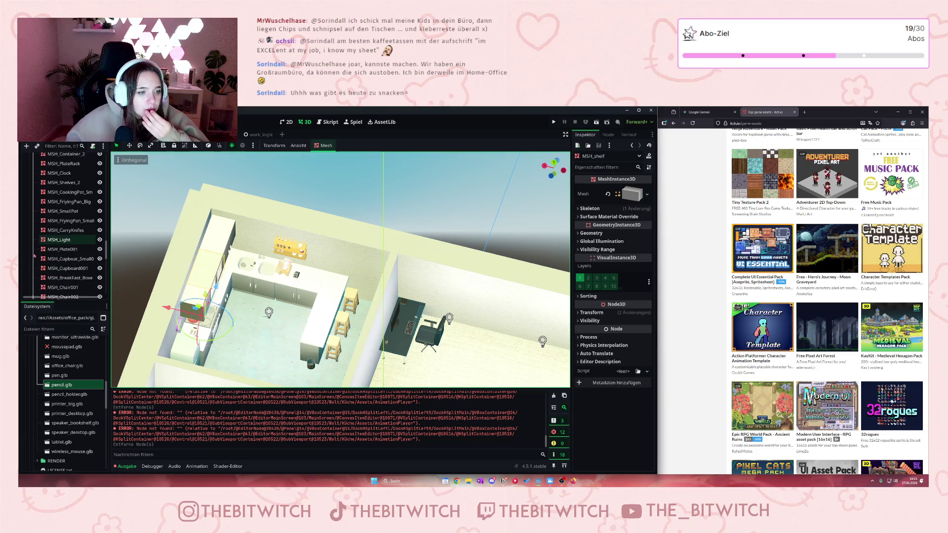
scroll(76, 242, "up", 3)
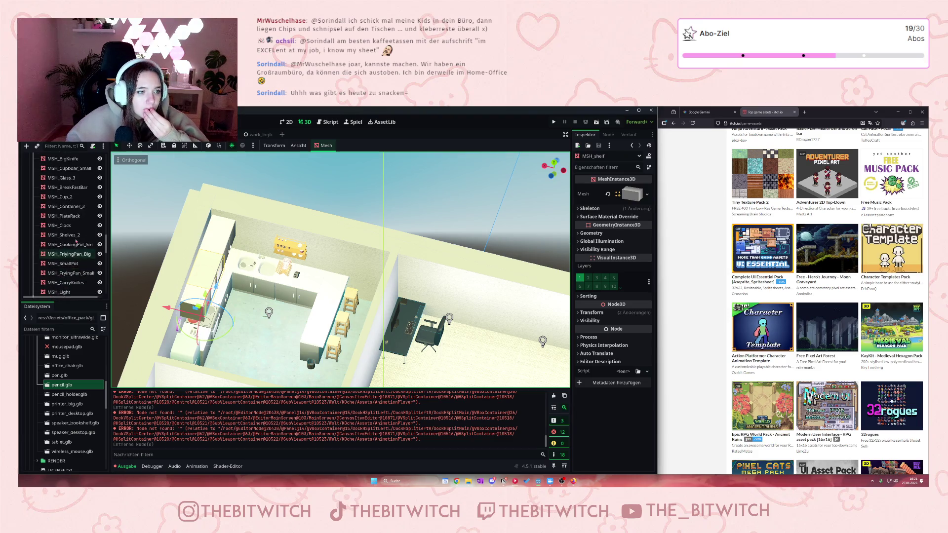
left_click(64, 215)
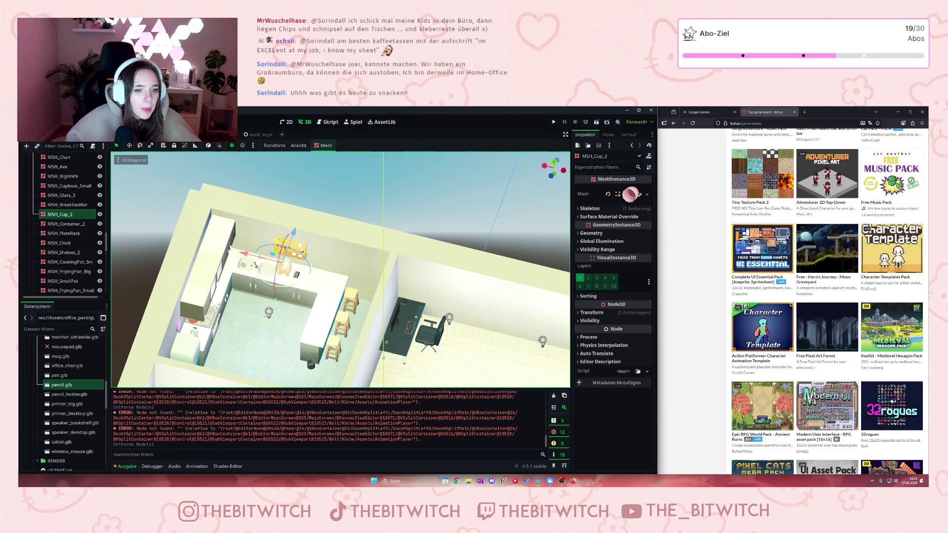
key("f")
scroll(397, 295, "up", 3)
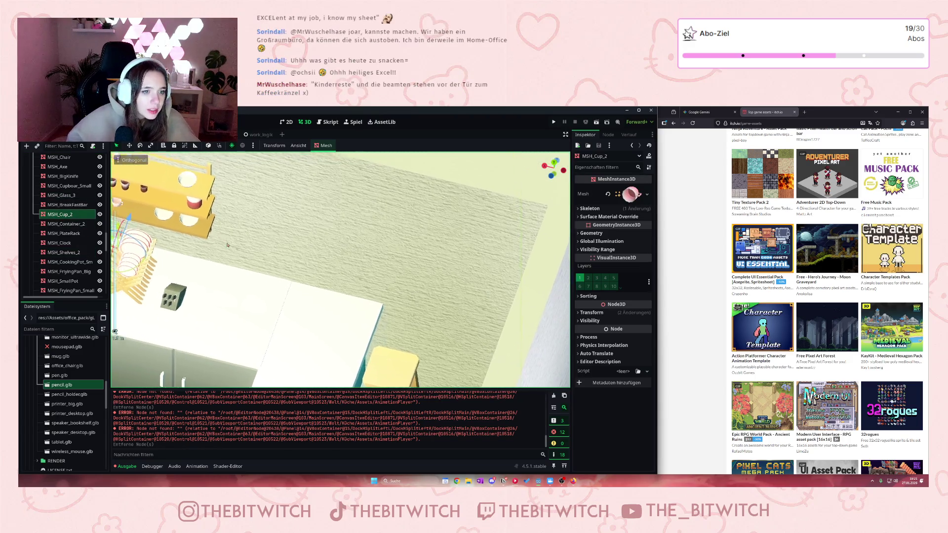
scroll(313, 239, "up", 2)
left_click(302, 260)
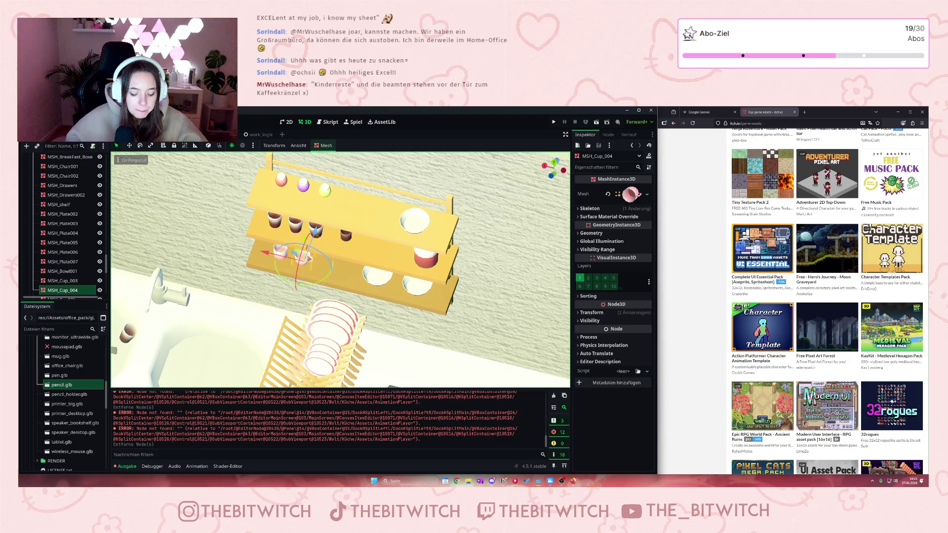
scroll(330, 263, "down", 5)
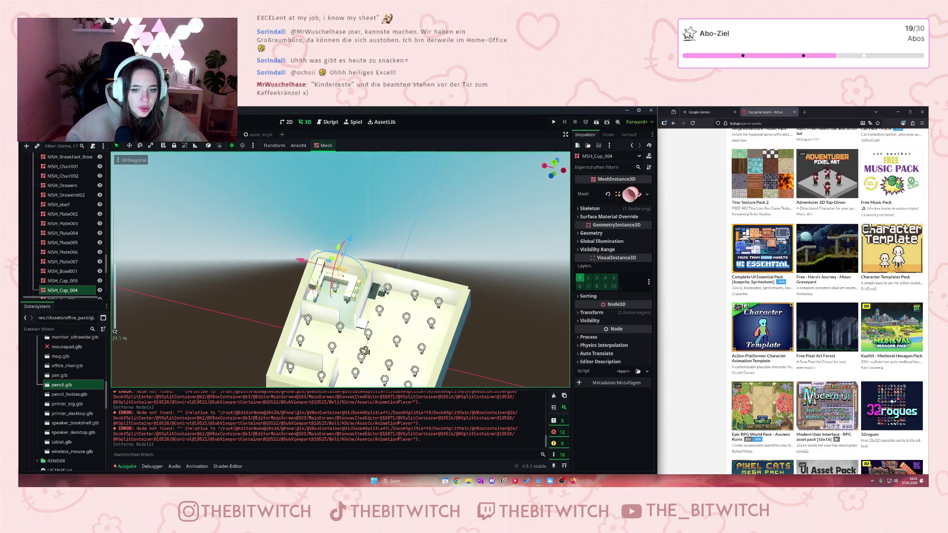
- Parent MSH_Cup_004 to the pencil node under Arbeitsplatz in the Scene dock
mouse_move(473, 328)
left_mouse_down()
mouse_move(477, 340)
mouse_move(297, 188)
left_mouse_up()
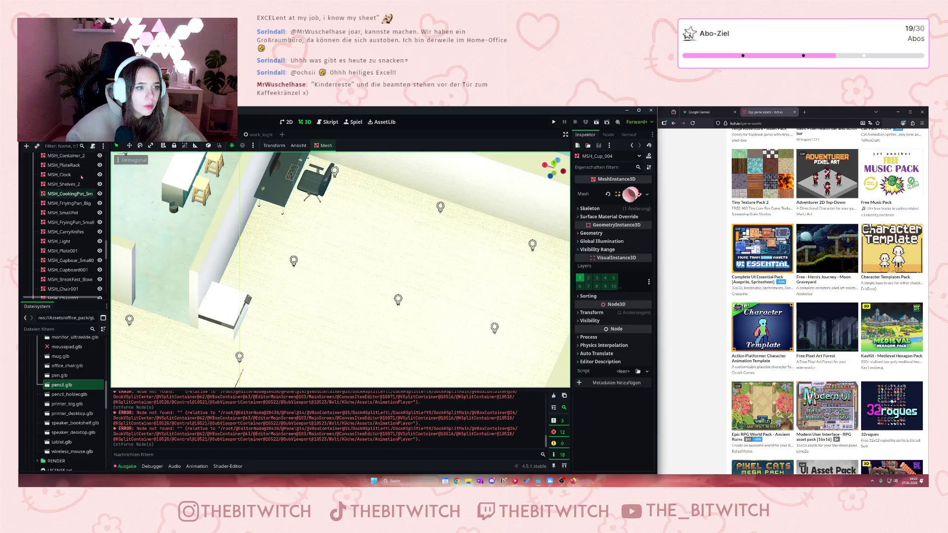
scroll(64, 207, "up", 5)
scroll(63, 209, "up", 2)
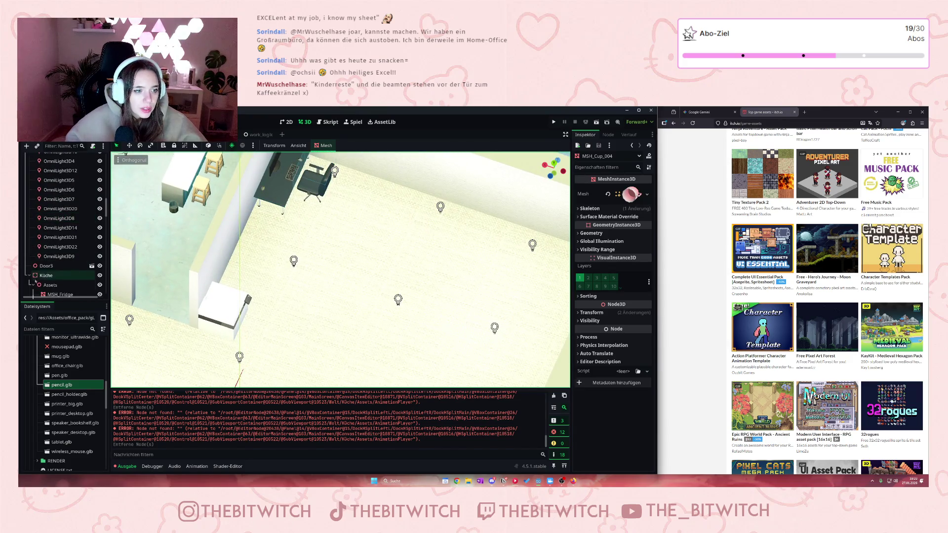
scroll(79, 273, "up", 5)
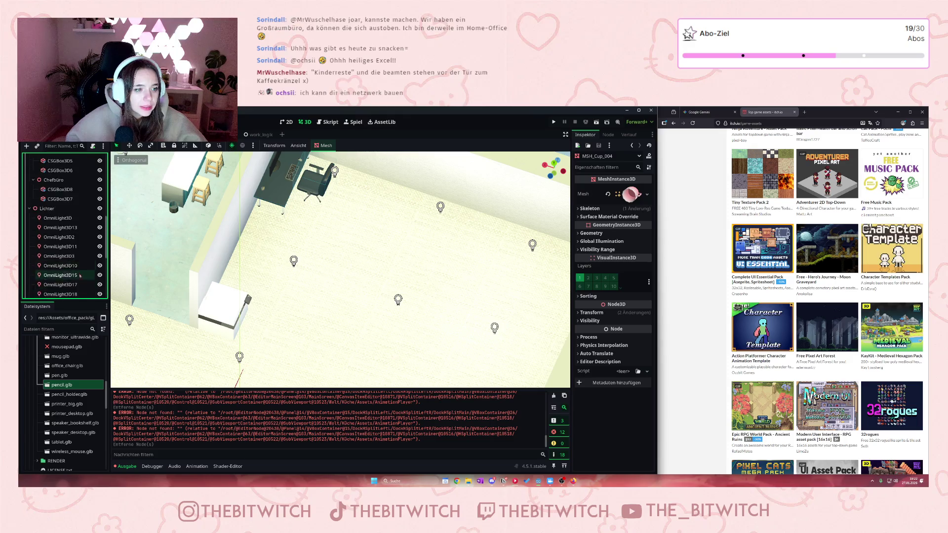
scroll(79, 273, "up", 5)
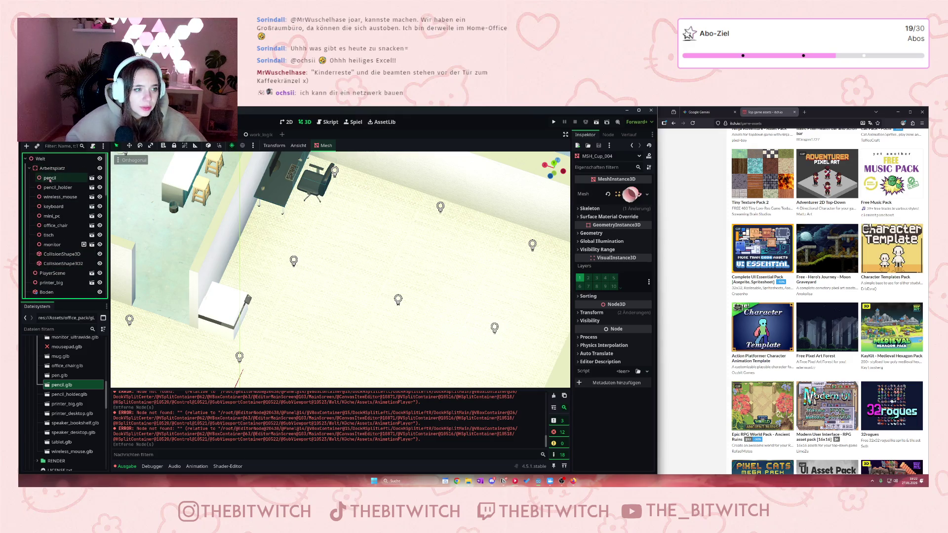
left_click(49, 177)
left_click_drag(109, 201, 238, 247)
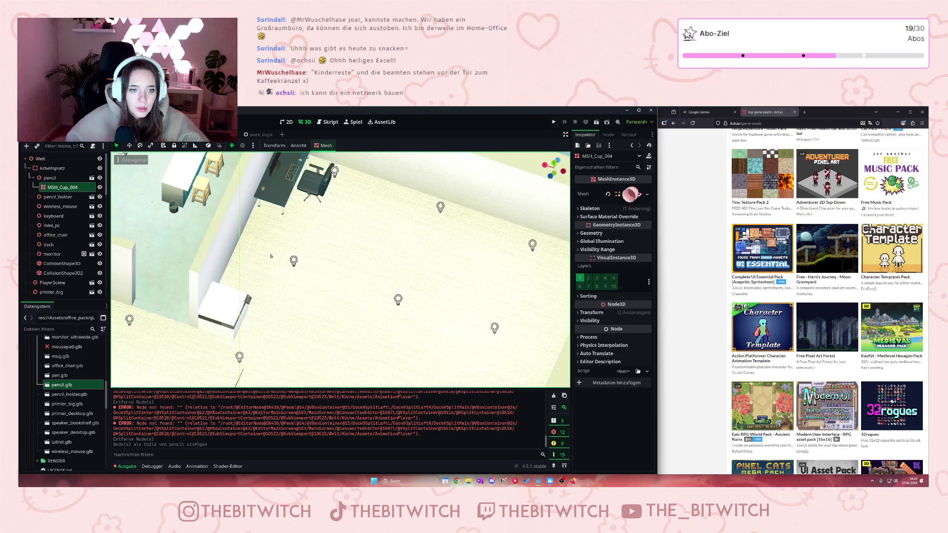
scroll(270, 256, "down", 6)
scroll(266, 286, "up", 4)
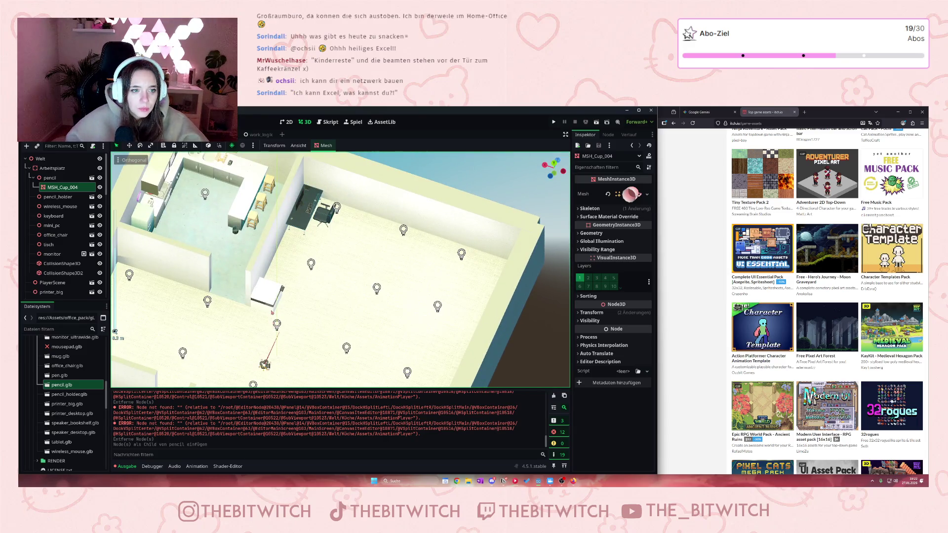
- Reselect the cup MSH_Cup_004 and drag it out of the kitchen toward the desk
scroll(271, 312, "down", 2)
left_click(117, 233)
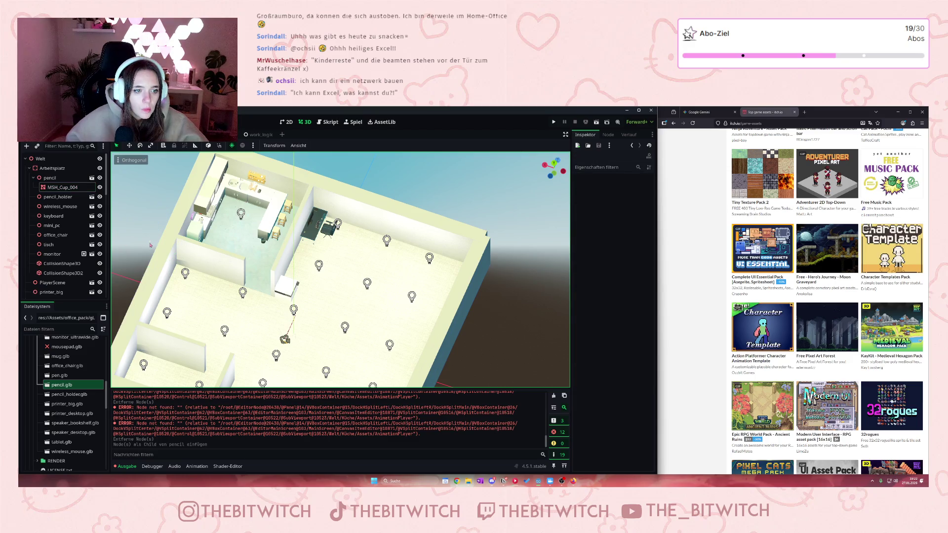
left_click(150, 245)
left_click_drag(117, 233, 279, 293)
left_click_drag(330, 260, 359, 208)
- Place the cup on the desk beside the pencil holder, at about -0.214, 0.105, -0.572
scroll(413, 316, "up", 5)
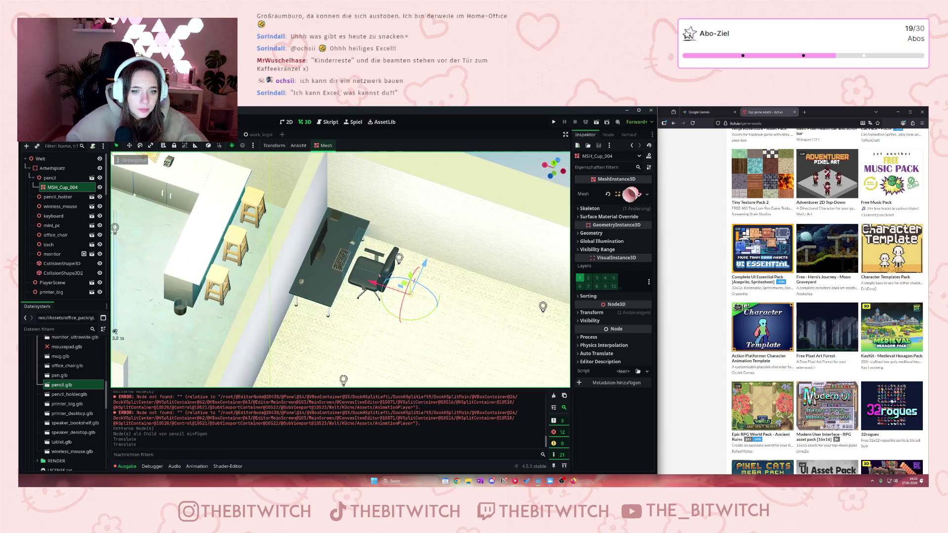
left_click_drag(403, 276, 333, 269)
scroll(340, 269, "up", 8)
mouse_move(265, 298)
left_mouse_down()
mouse_move(269, 337)
mouse_move(267, 271)
mouse_move(268, 349)
left_mouse_up()
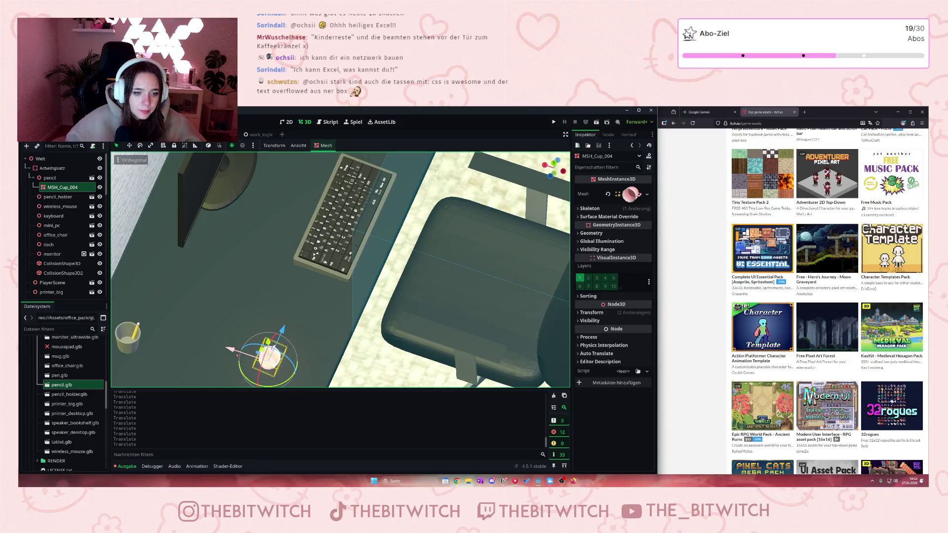
scroll(269, 328, "down", 3)
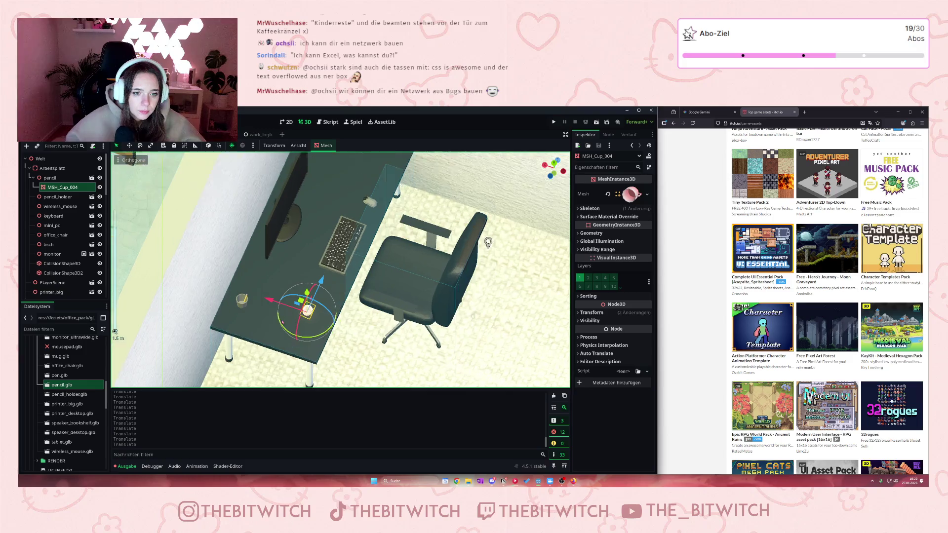
scroll(281, 323, "up", 3)
mouse_move(278, 346)
left_mouse_down()
mouse_move(251, 287)
mouse_move(256, 259)
mouse_move(254, 325)
mouse_move(301, 254)
mouse_move(283, 263)
mouse_move(286, 321)
left_mouse_up()
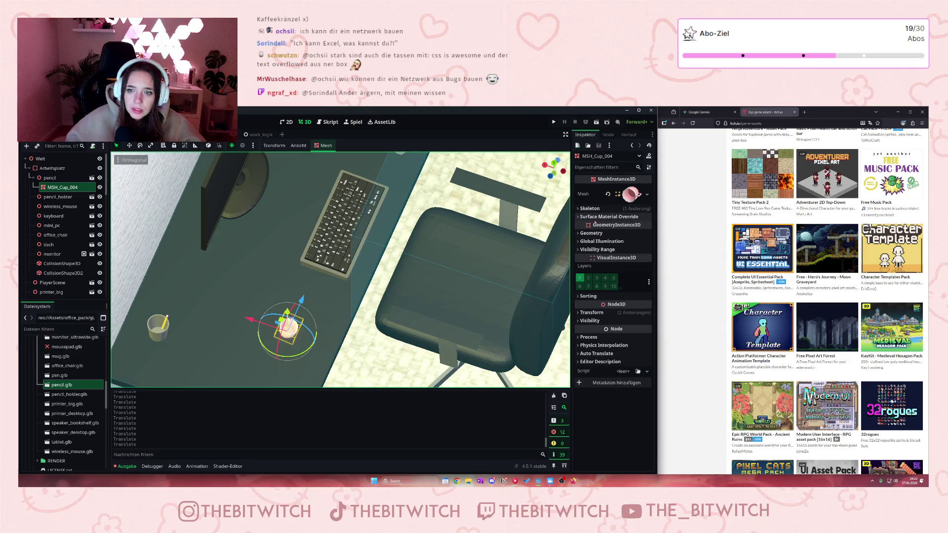
left_click(591, 313)
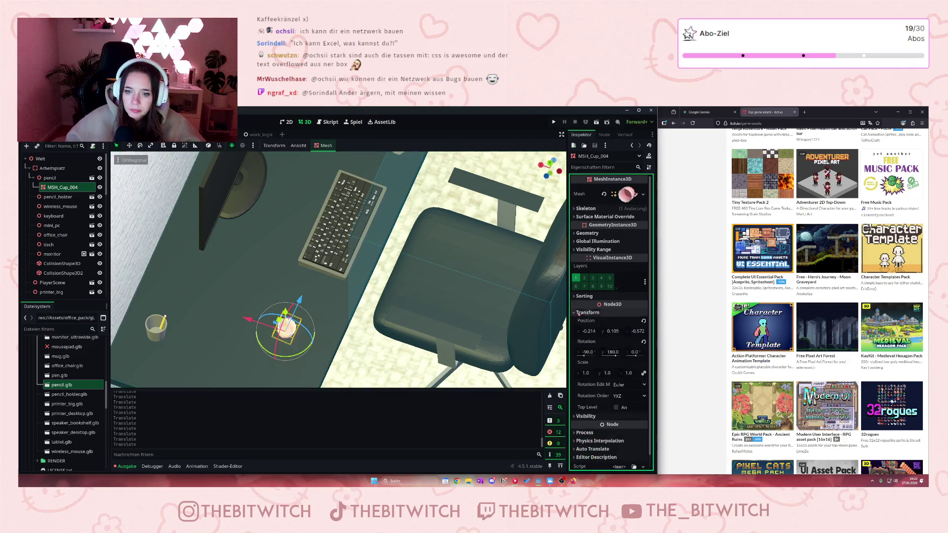
- Focus the view on the cup and rotate it about X toward upright
scroll(289, 340, "up", 3)
key("f")
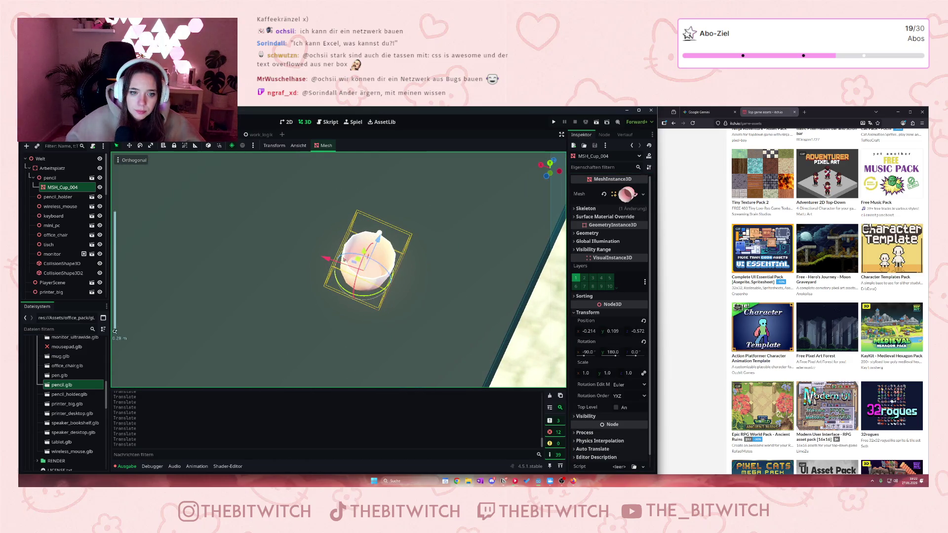
key("r")
left_click_drag(340, 253, 334, 250)
left_click(334, 250)
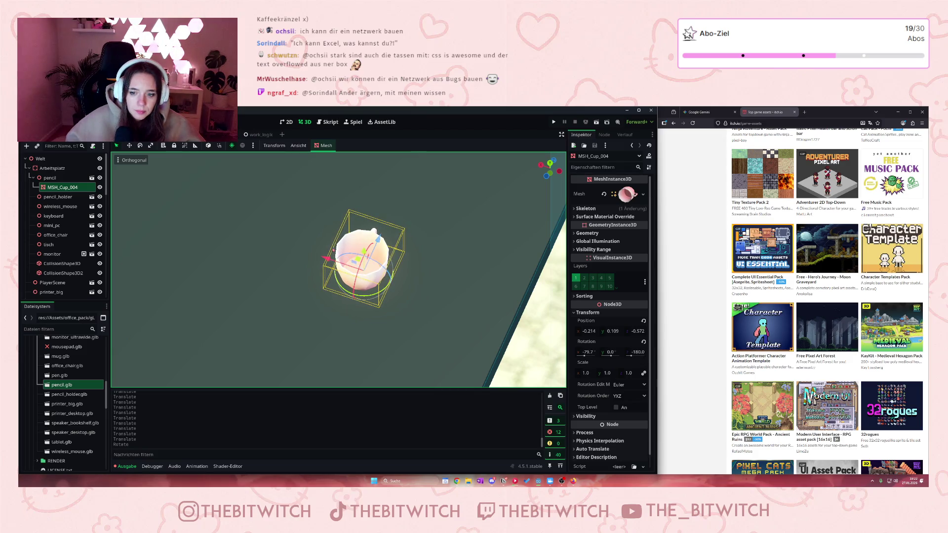
scroll(403, 267, "up", 3)
key("r")
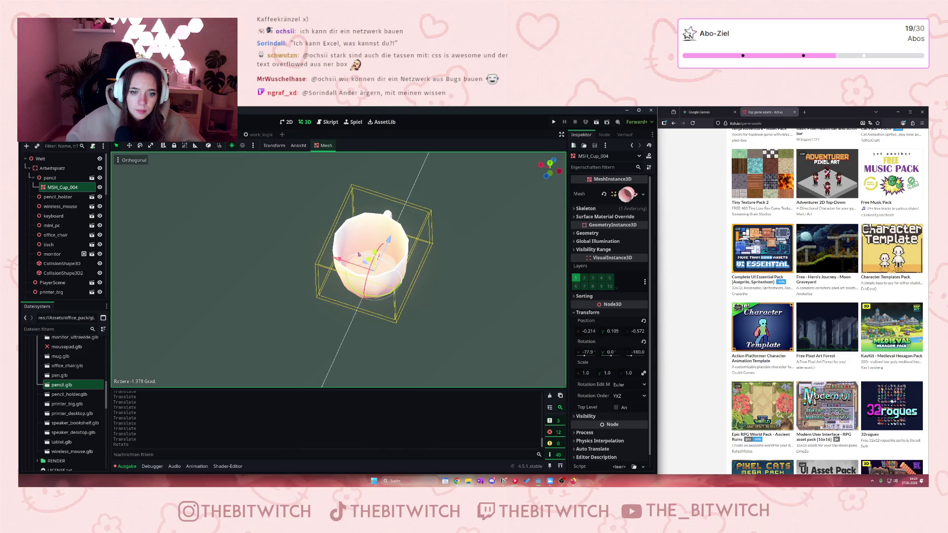
left_click(359, 254)
- Adjust the cup's height along Y and refine its X rotation, lowering it to 0.096
key("g")
key("y")
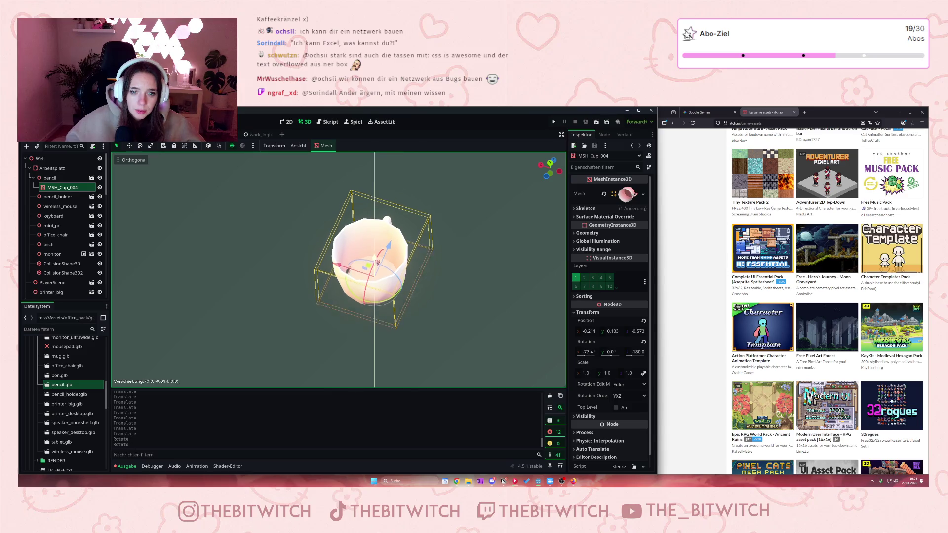
left_click(376, 261)
key("r")
key("x")
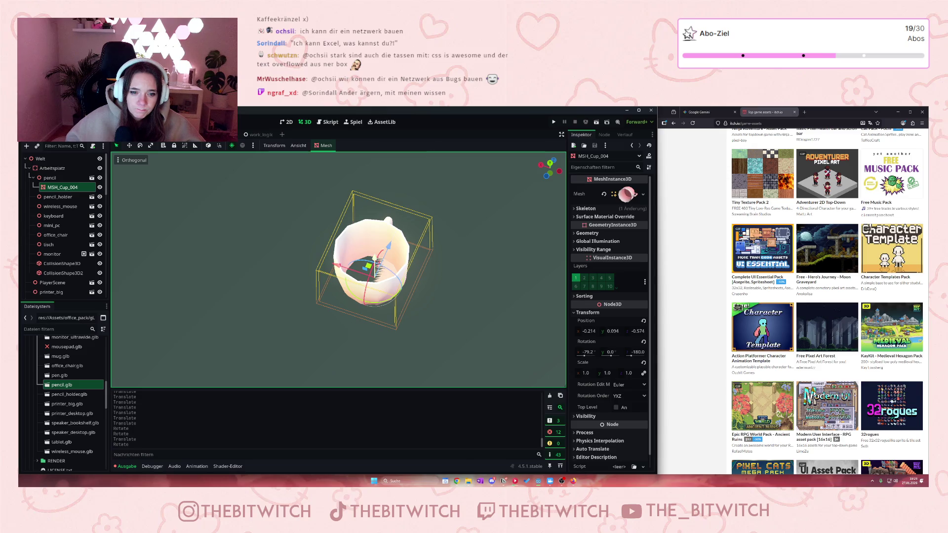
left_click(376, 260)
key("g")
key("y")
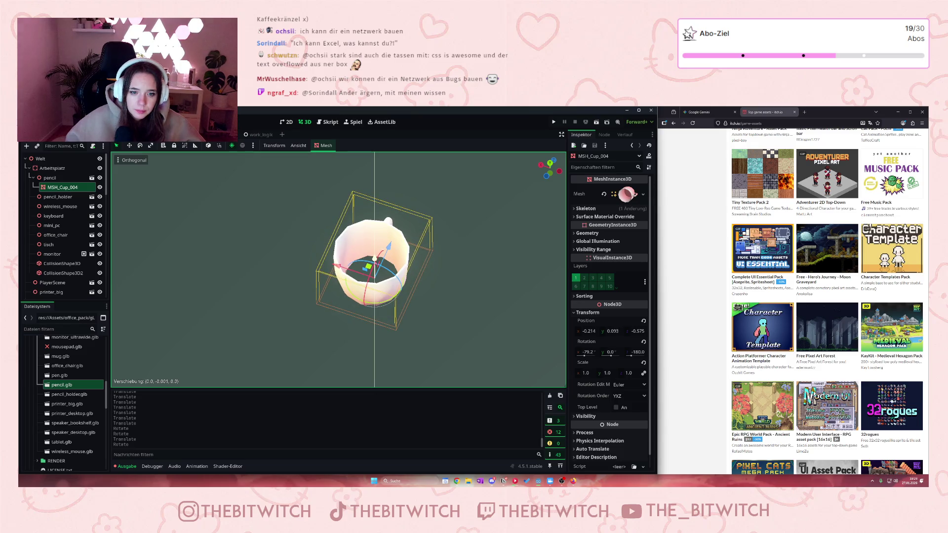
left_click(373, 289)
- Turn the cup about its vertical axis to a final rotation of -80.1, -1.0, 21.1
key("r")
key("y")
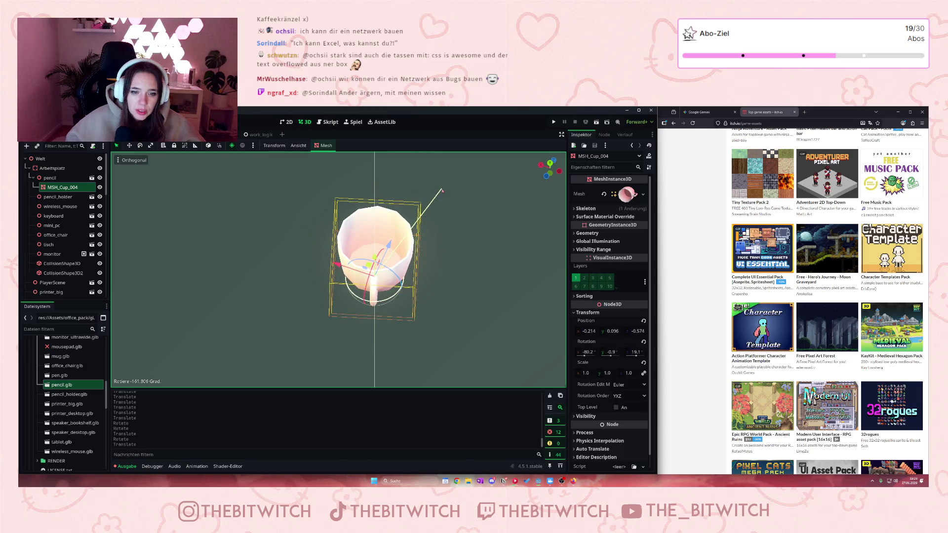
left_click(440, 188)
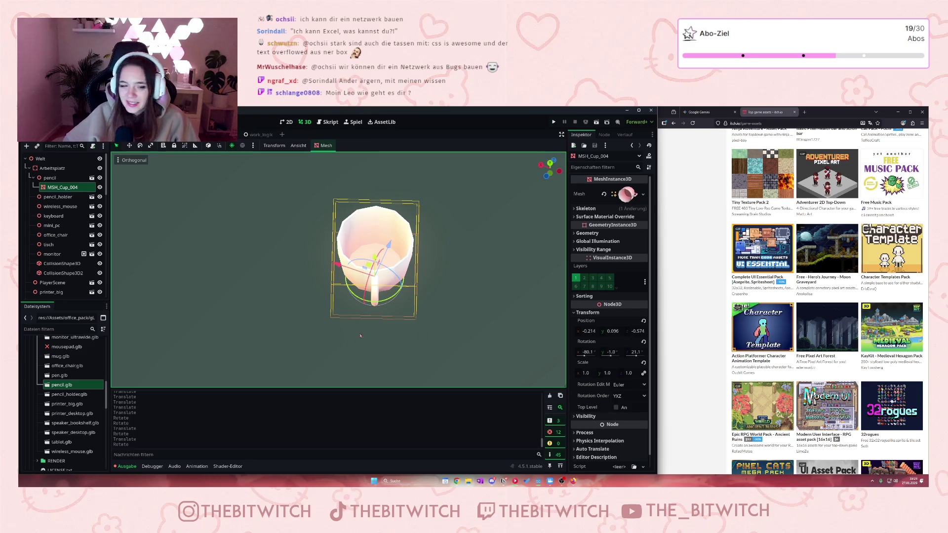
scroll(361, 340, "down", 10)
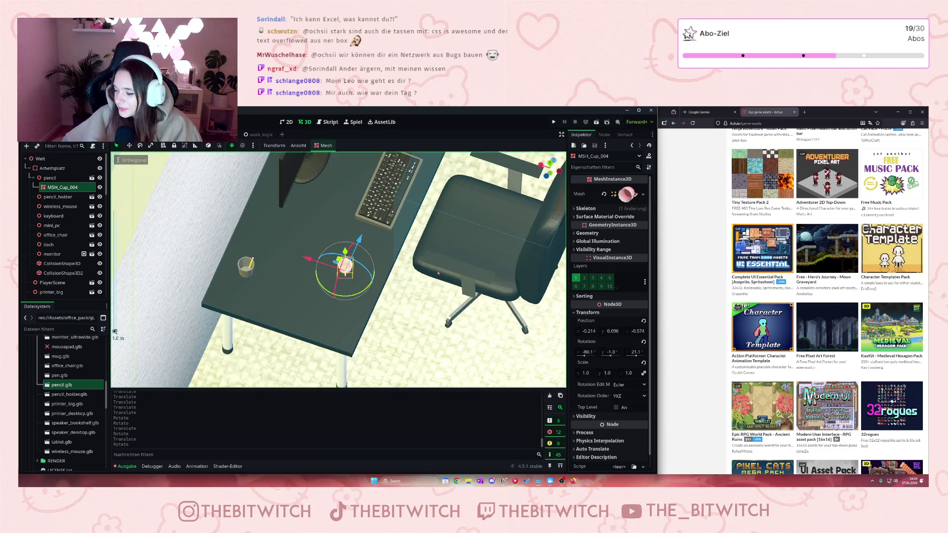
scroll(439, 273, "down", 5)
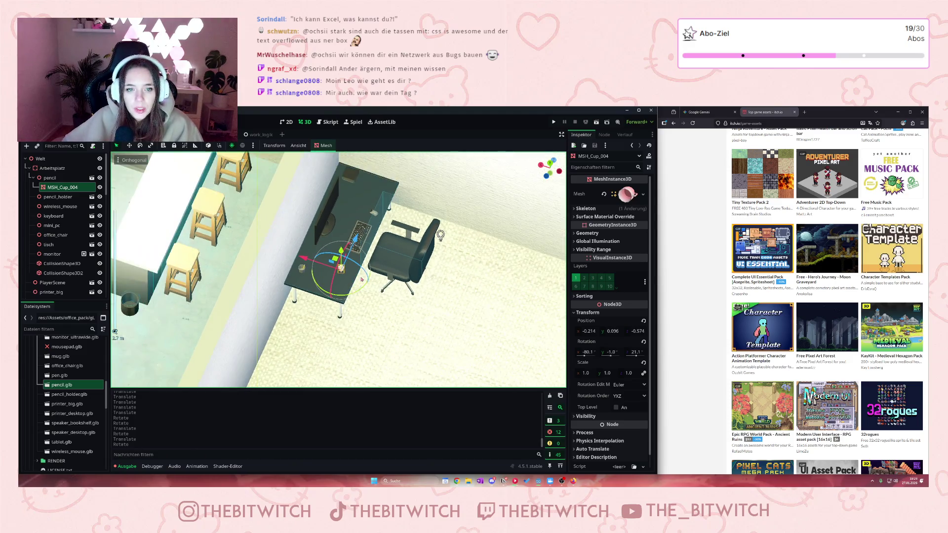
scroll(361, 279, "down", 3)
scroll(370, 310, "up", 6)
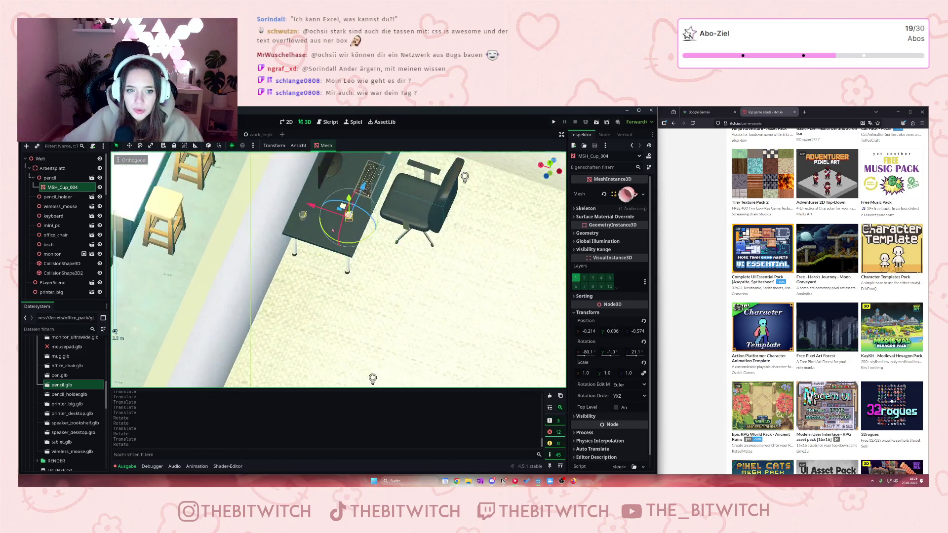
scroll(427, 202, "down", 3)
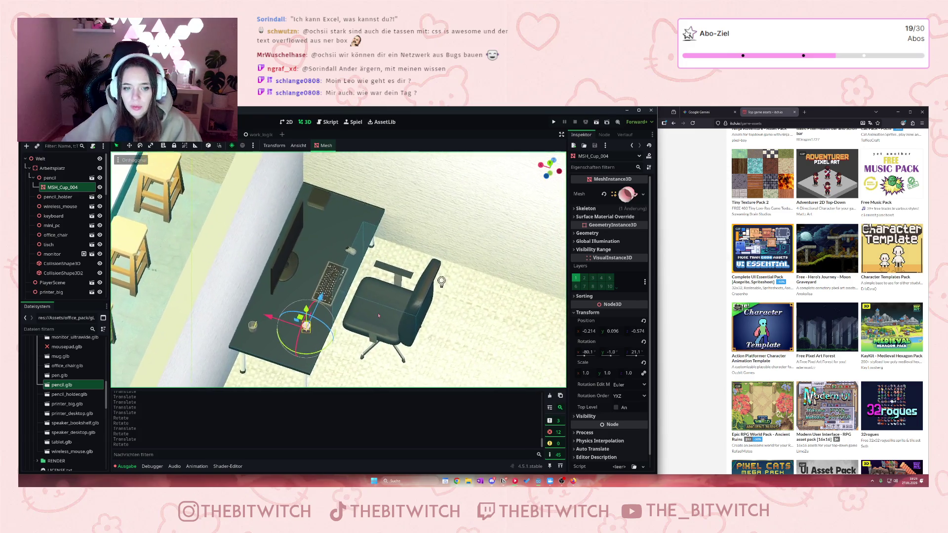
scroll(390, 205, "up", 3)
scroll(389, 206, "down", 5)
left_click_drag(390, 205, 378, 375)
scroll(270, 275, "up", 4)
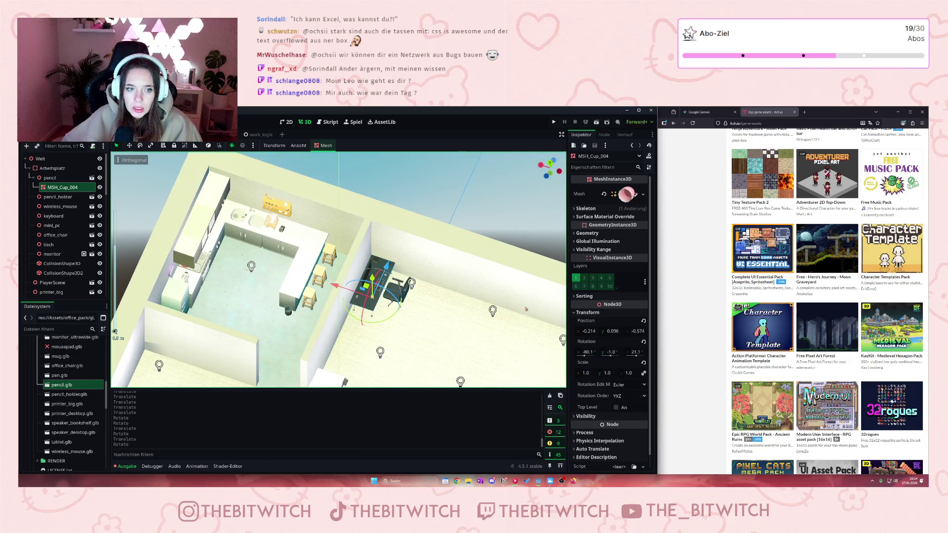
scroll(521, 309, "up", 4)
scroll(498, 267, "down", 5)
scroll(481, 224, "up", 3)
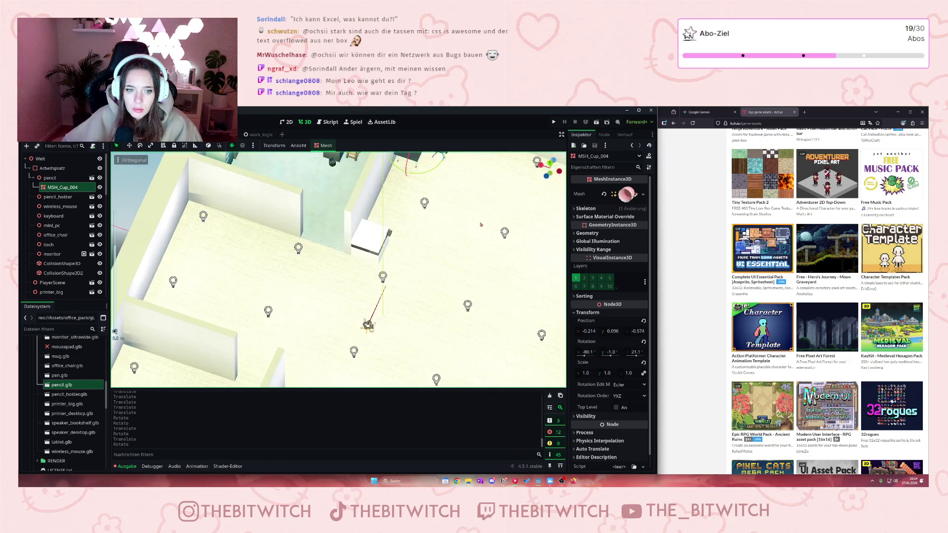
scroll(481, 225, "down", 2)
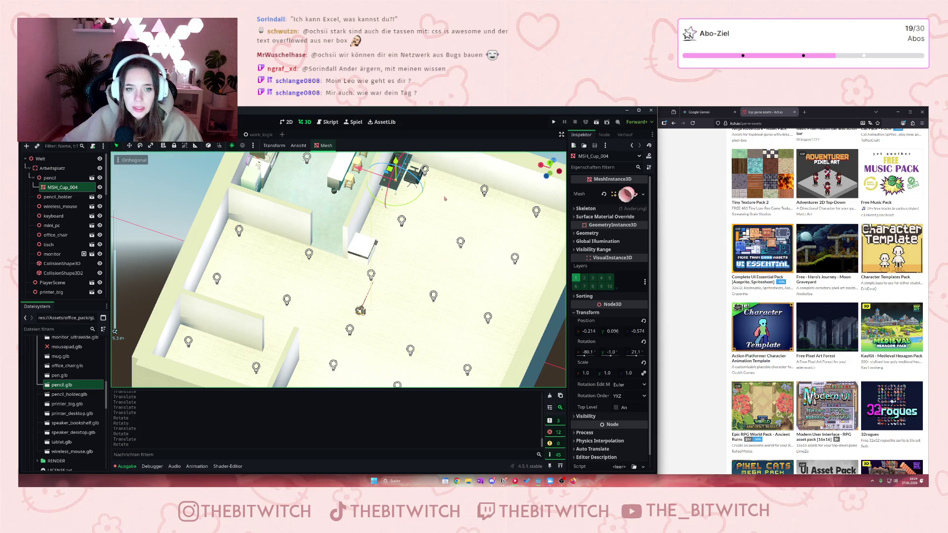
scroll(429, 247, "up", 5)
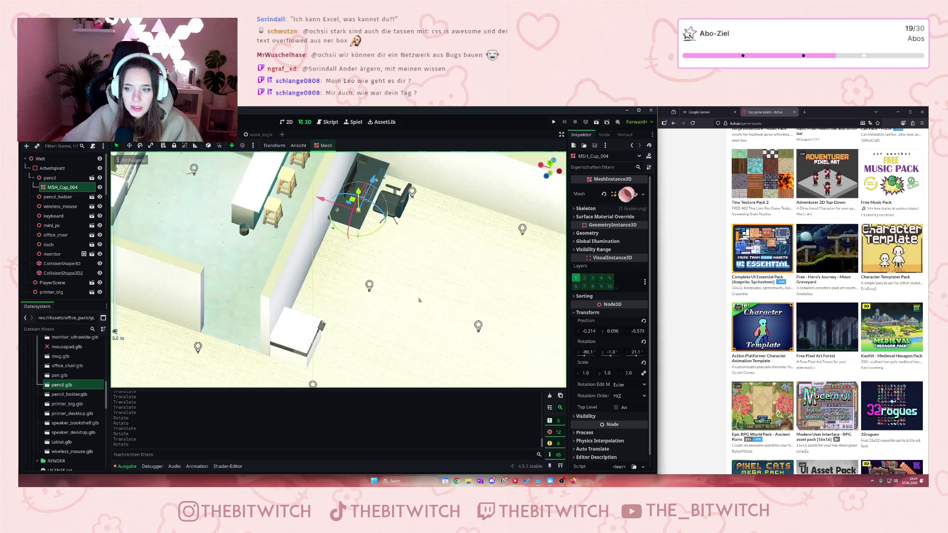
- Search itch.io for 'clutter' and filter the results to Game assets
scroll(727, 313, "down", 3)
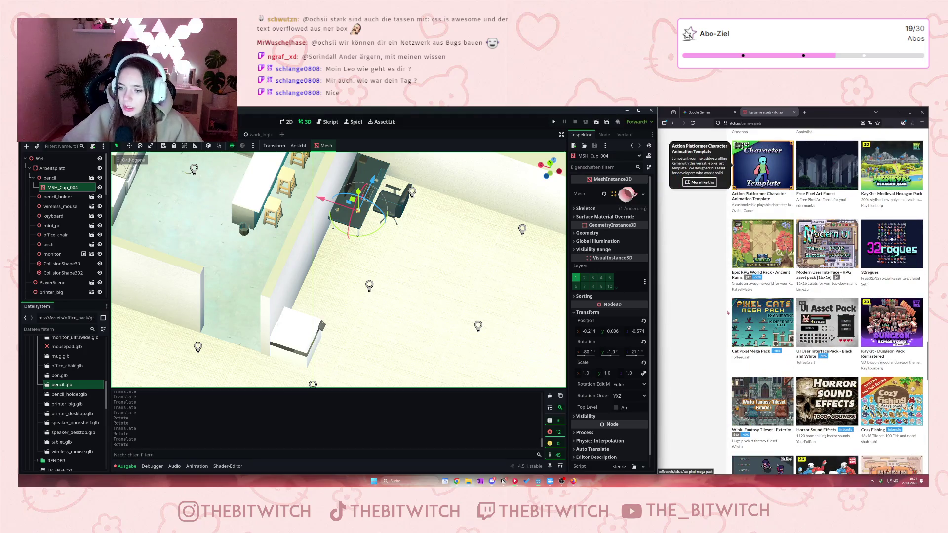
scroll(790, 297, "down", 10)
scroll(790, 295, "down", 10)
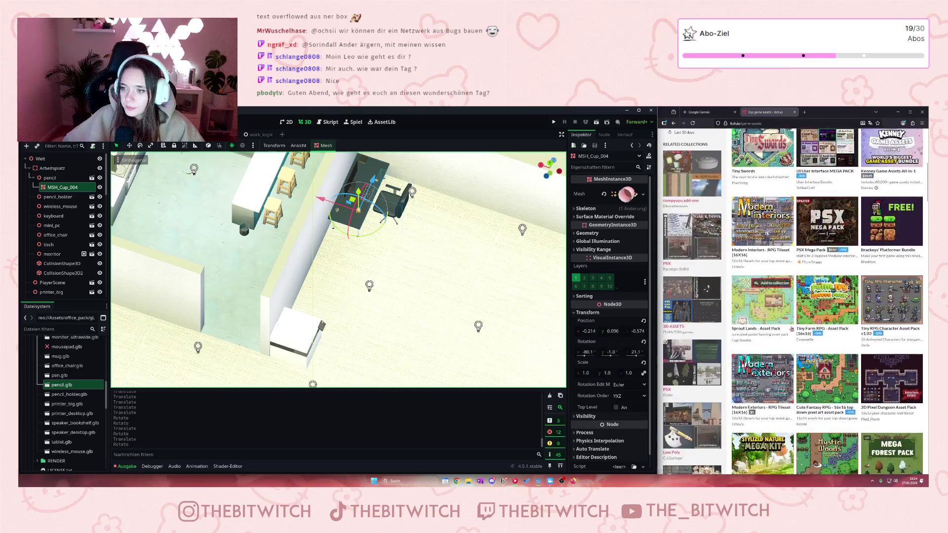
scroll(792, 329, "up", 20)
left_click(825, 136)
type("clutter")
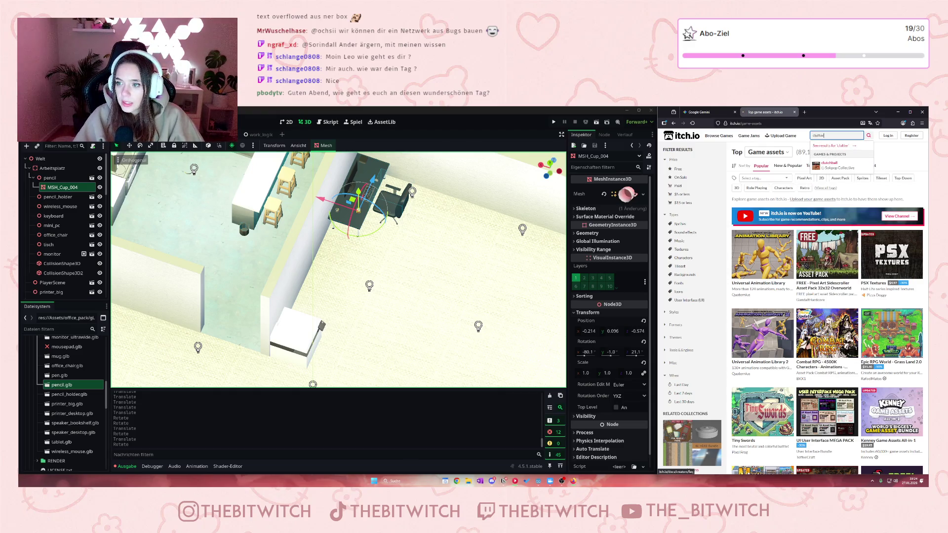
key("Return")
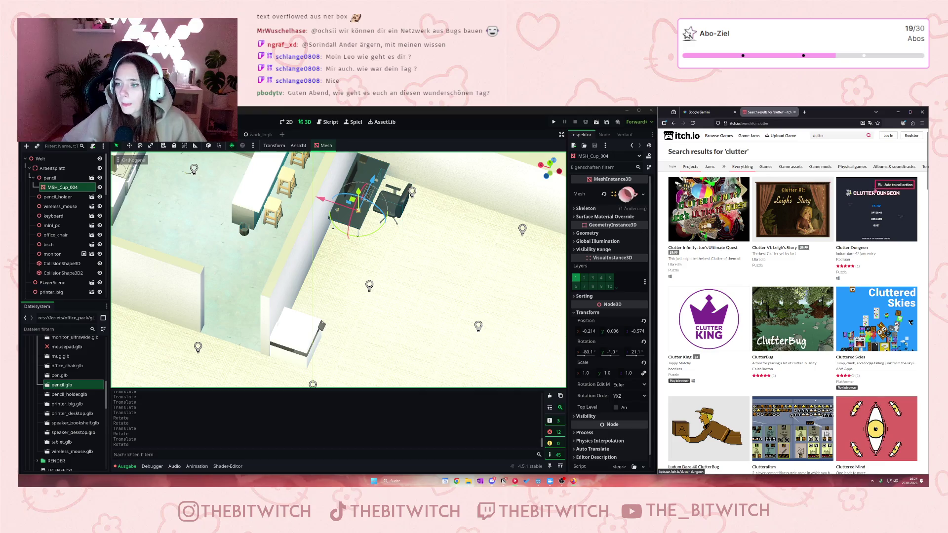
left_click(778, 171)
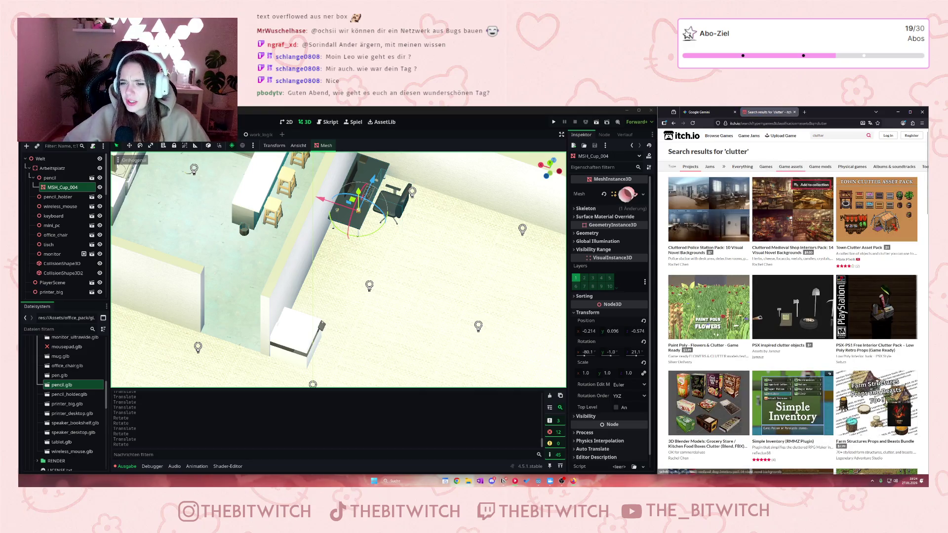
- Browse the clutter results, such as Town Clutter Asset Pack and Cluttered Police Station Pack
mouse_move(762, 207)
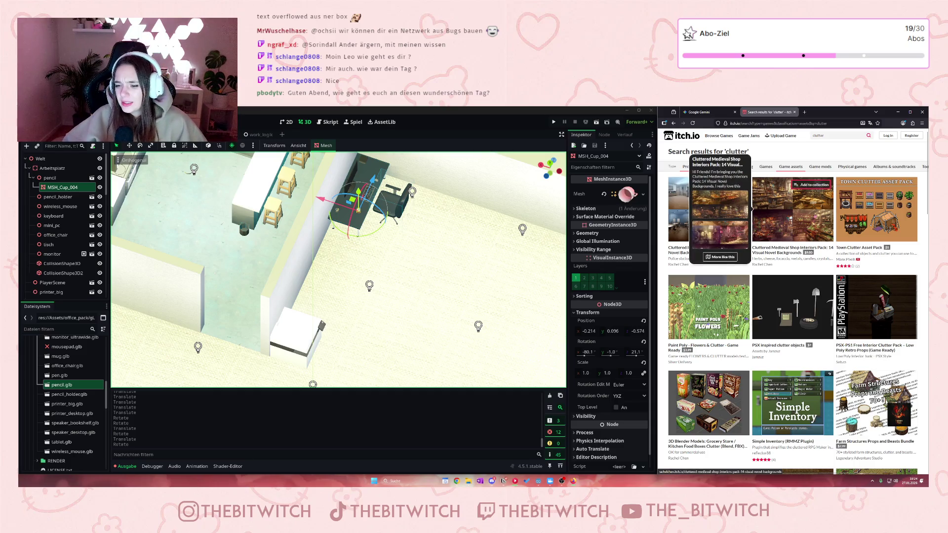
scroll(815, 196, "down", 3)
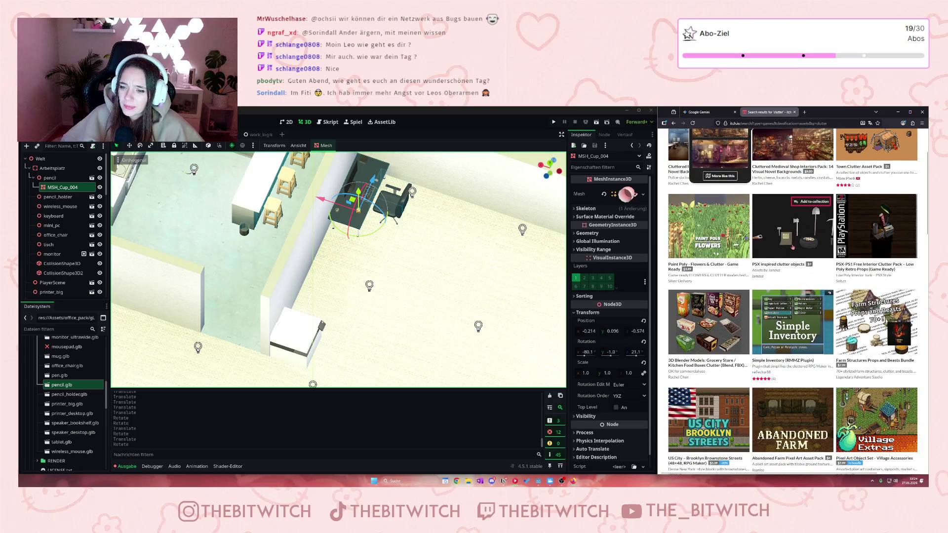
scroll(792, 247, "down", 2)
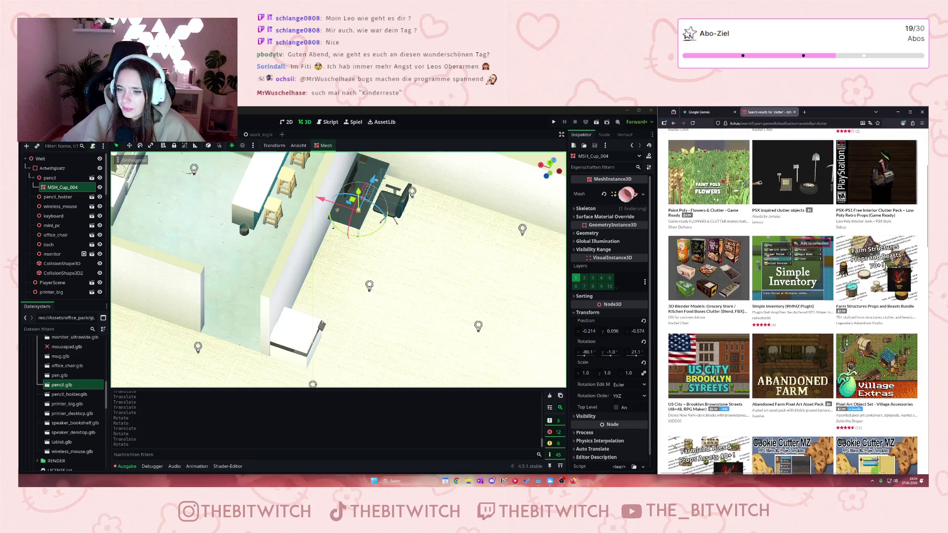
scroll(777, 259, "down", 3)
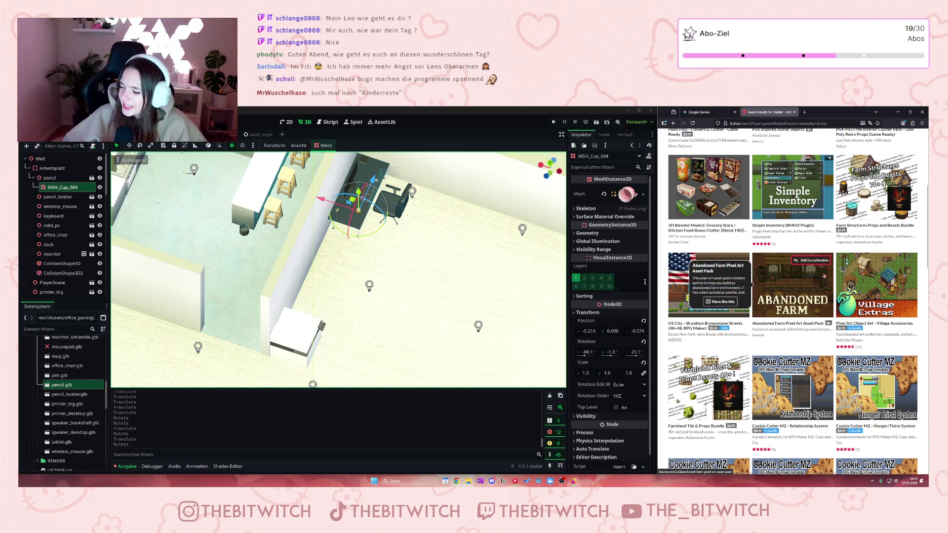
mouse_move(864, 284)
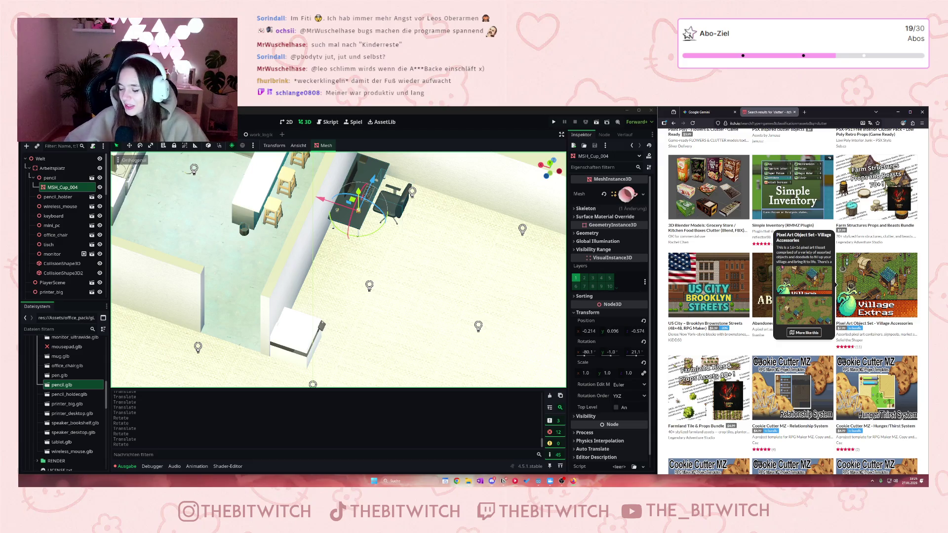
mouse_move(775, 355)
scroll(773, 350, "down", 2)
scroll(767, 334, "down", 4)
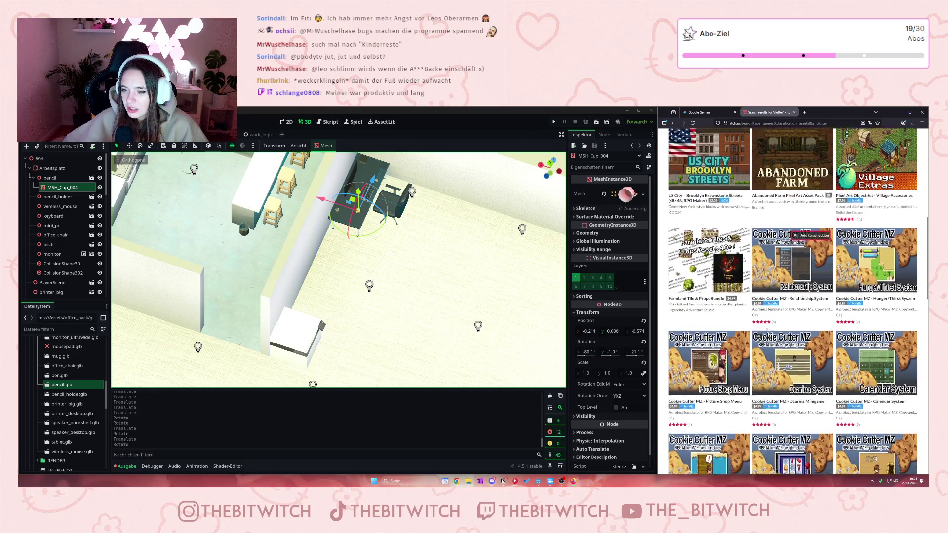
scroll(766, 333, "down", 5)
scroll(767, 334, "down", 2)
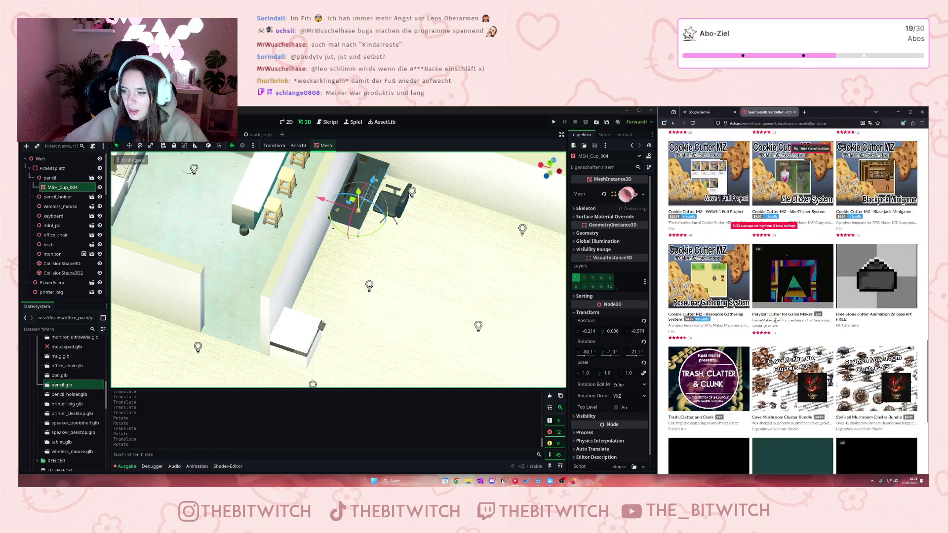
scroll(776, 301, "down", 2)
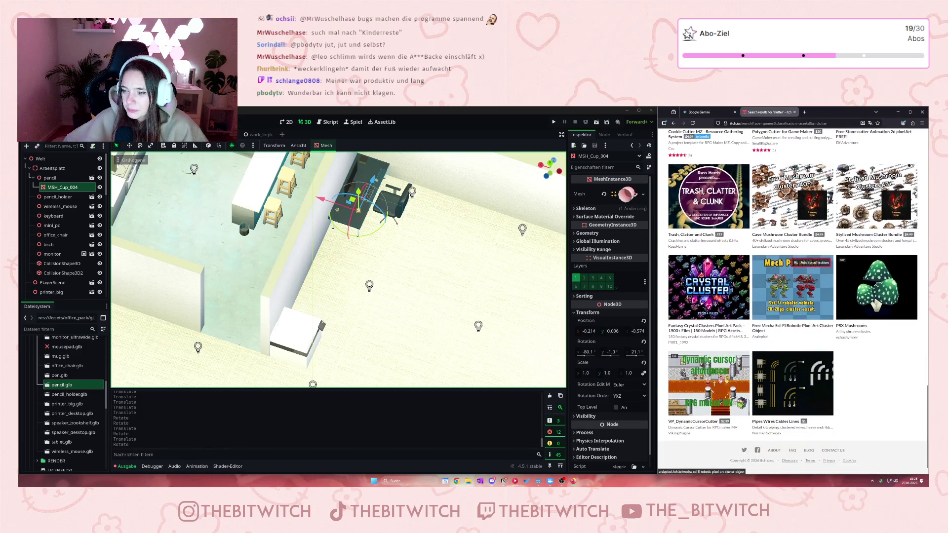
scroll(773, 273, "up", 15)
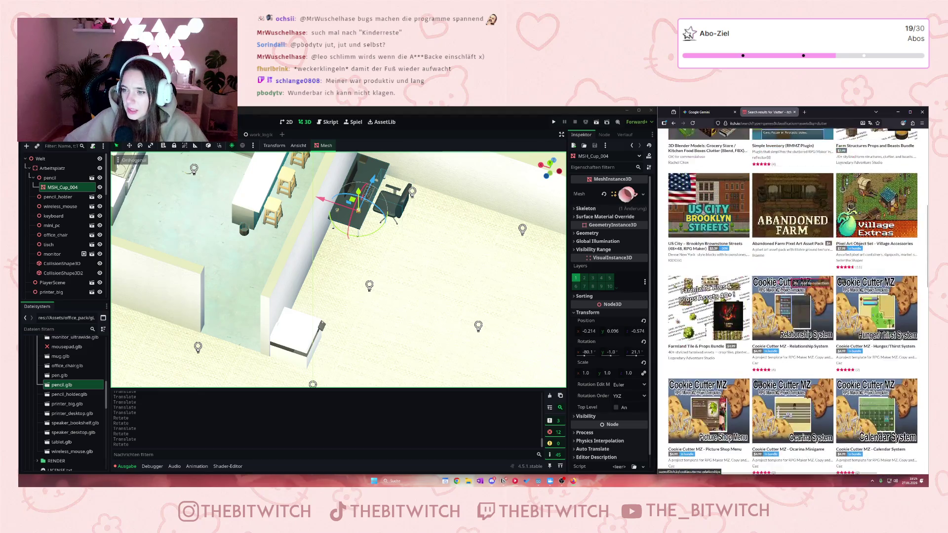
left_click(815, 136)
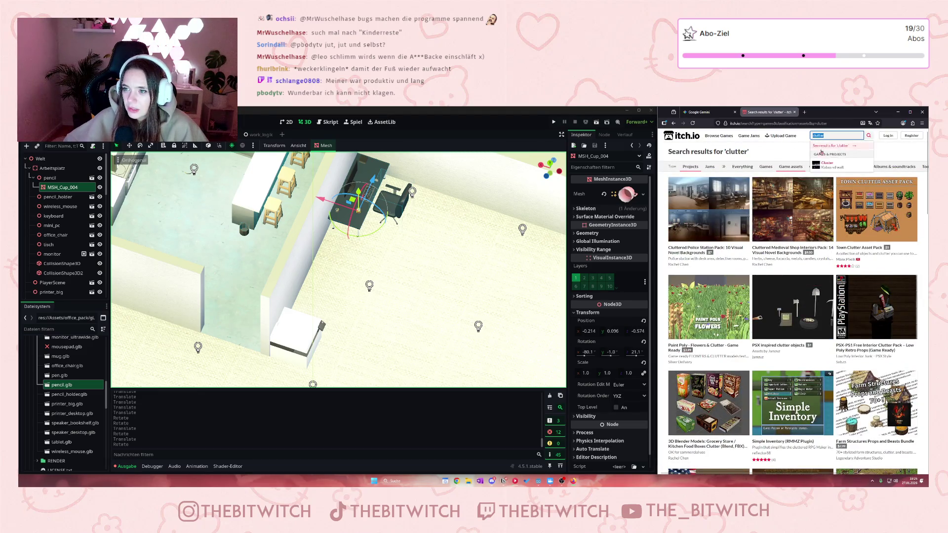
- Search for 'trash' and browse results like Trash and Debris and trash can models
type("trash")
key("Return")
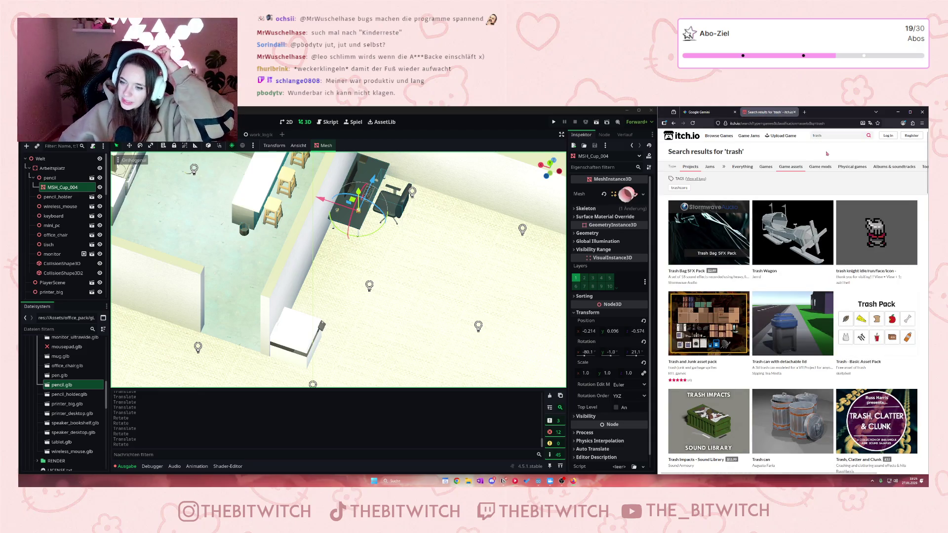
scroll(820, 237, "down", 2)
scroll(812, 242, "down", 4)
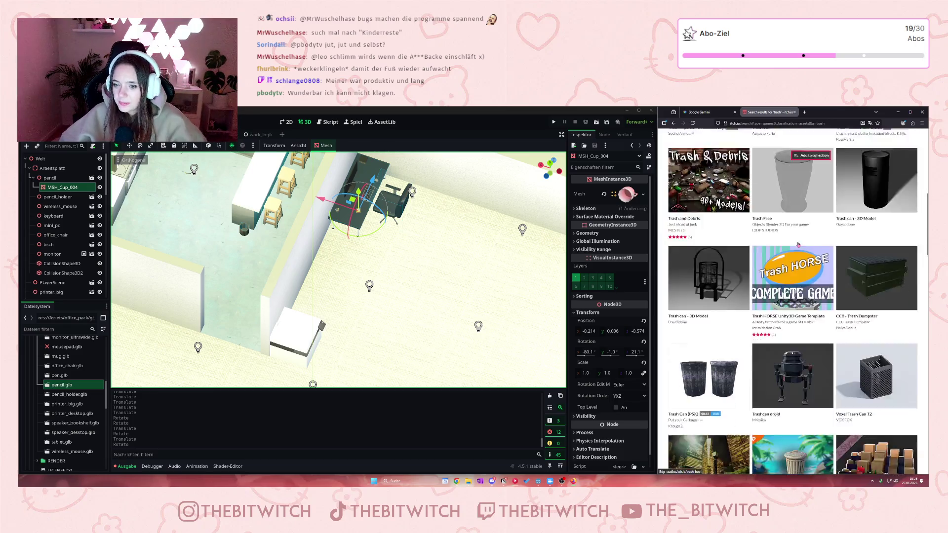
scroll(803, 245, "down", 8)
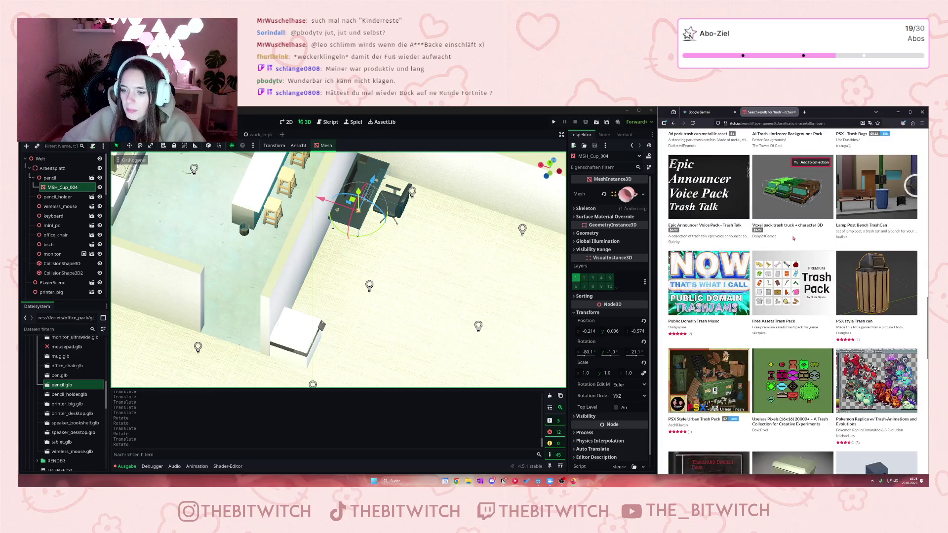
scroll(805, 287, "down", 4)
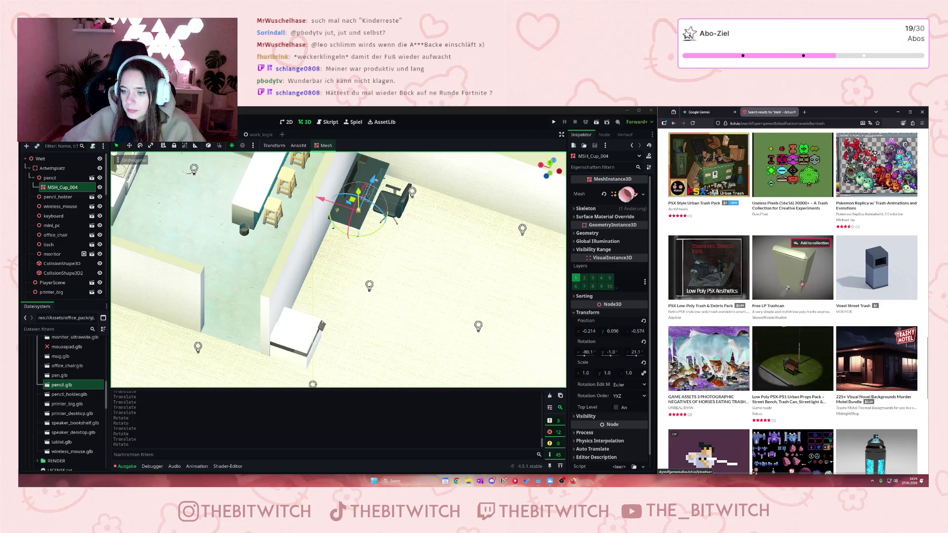
scroll(787, 288, "down", 5)
scroll(790, 286, "down", 3)
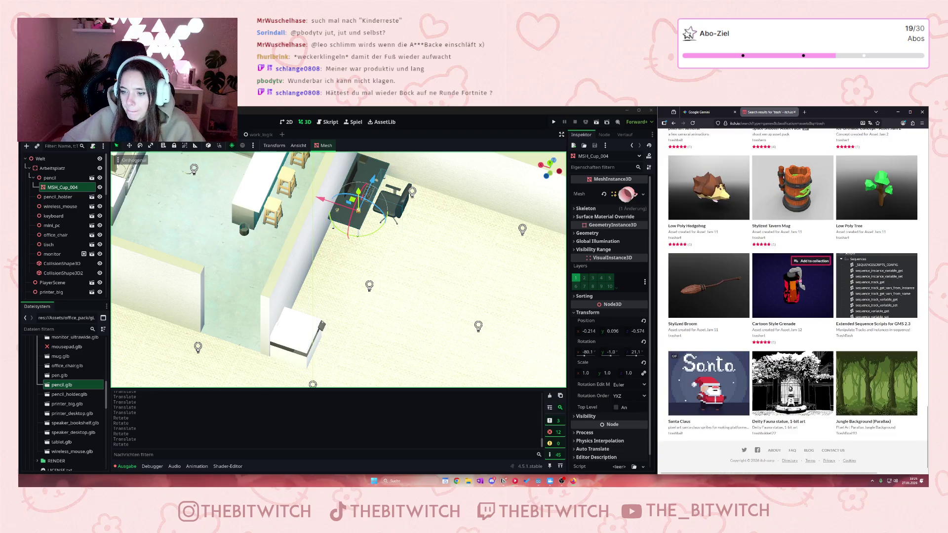
scroll(798, 276, "up", 15)
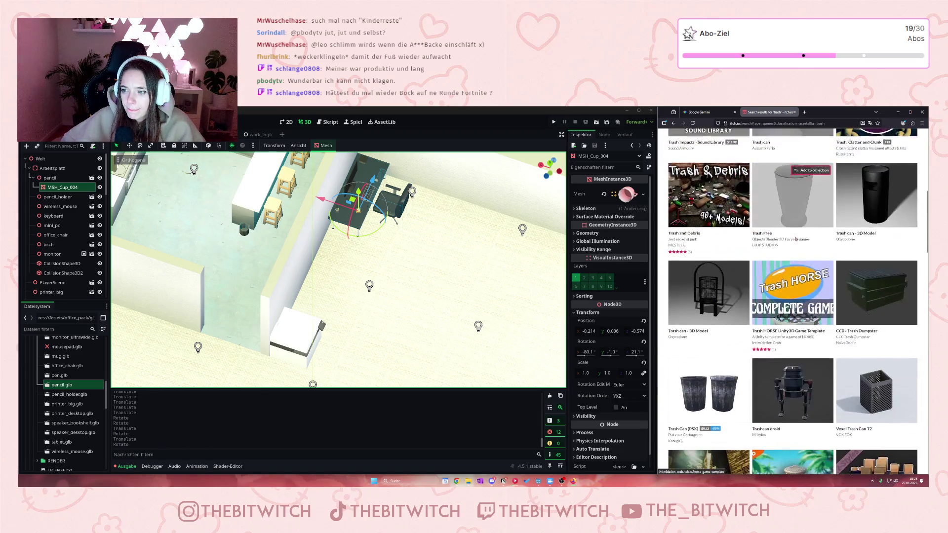
scroll(796, 239, "up", 6)
left_click(837, 135)
- Search for 'office' and view the Office Asset Pack page, declining translation
type("off")
key("Return")
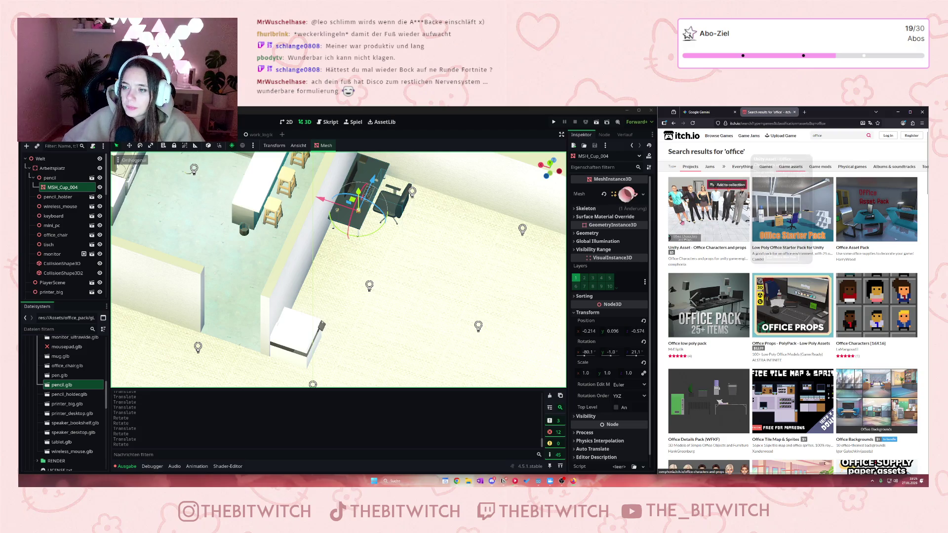
mouse_move(879, 244)
left_click(887, 210)
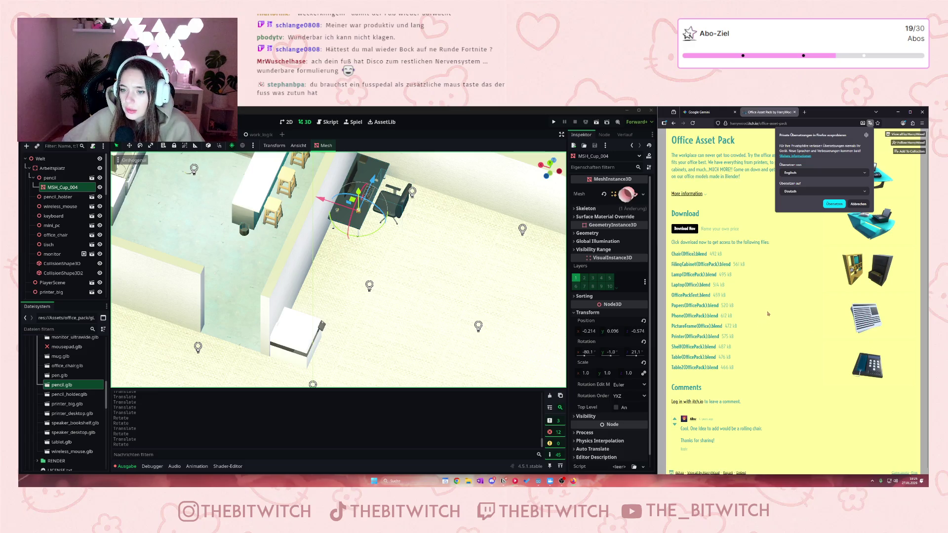
left_click(854, 206)
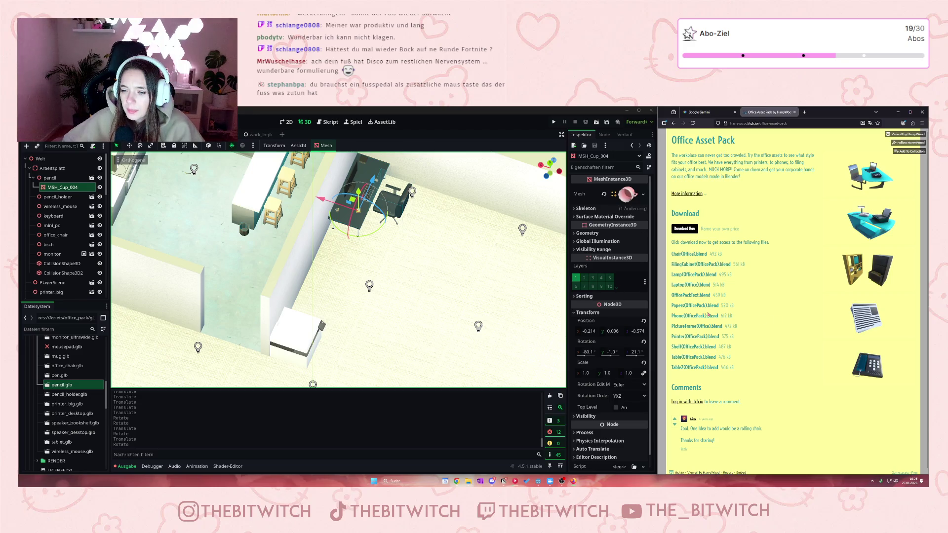
left_click(673, 123)
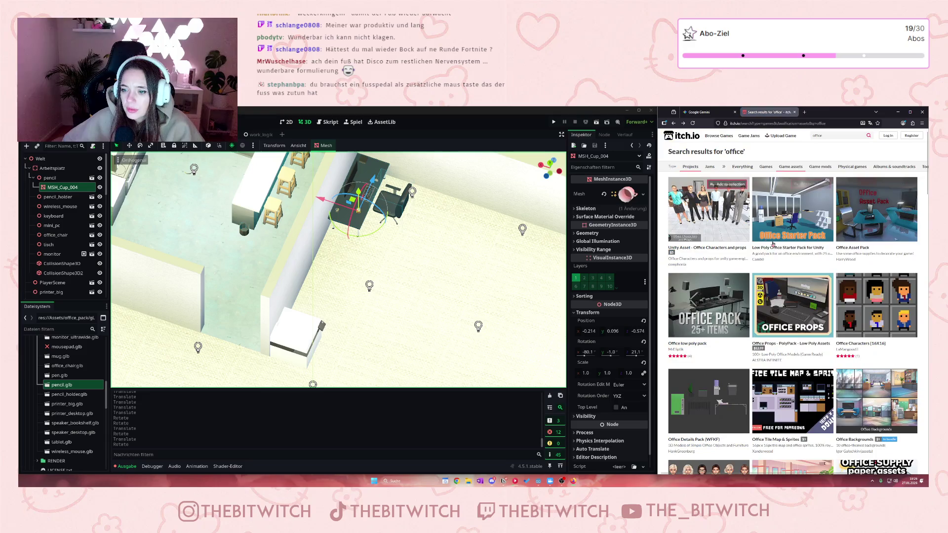
- View the Animated Office Assets page, then return to the office results
scroll(770, 244, "down", 1)
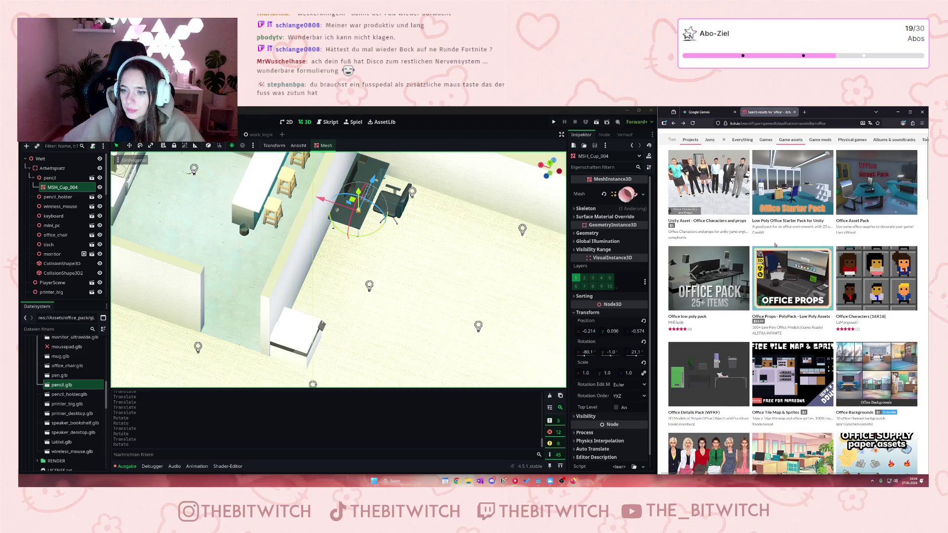
scroll(775, 244, "down", 1)
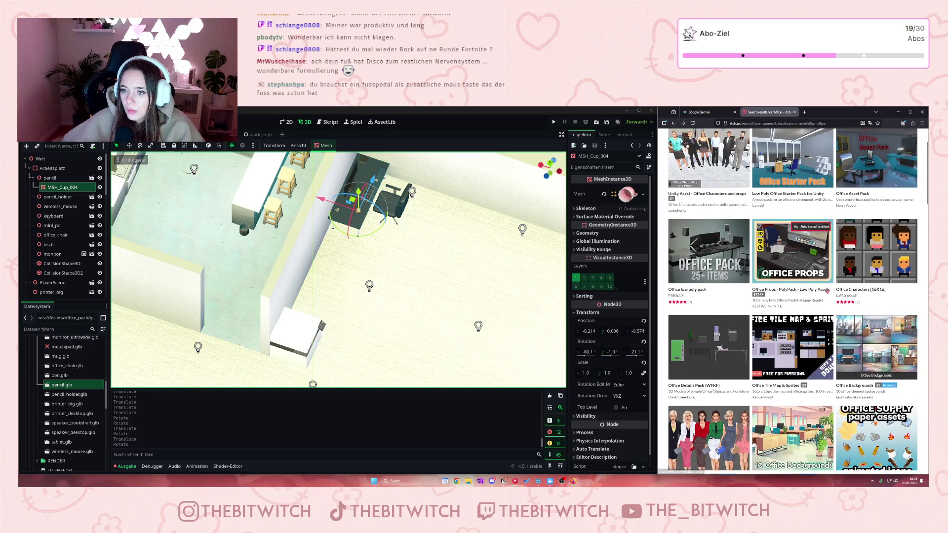
mouse_move(827, 290)
scroll(845, 285, "down", 6)
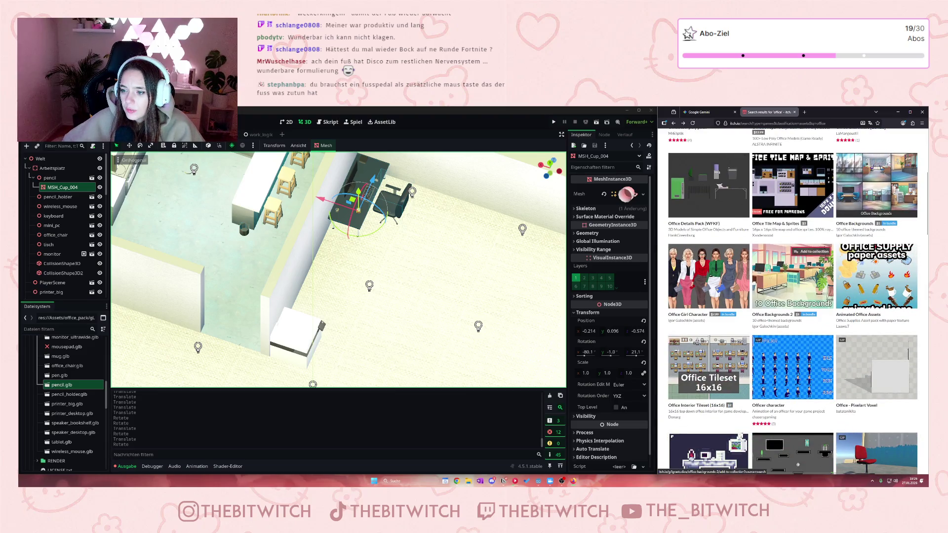
left_click(850, 291)
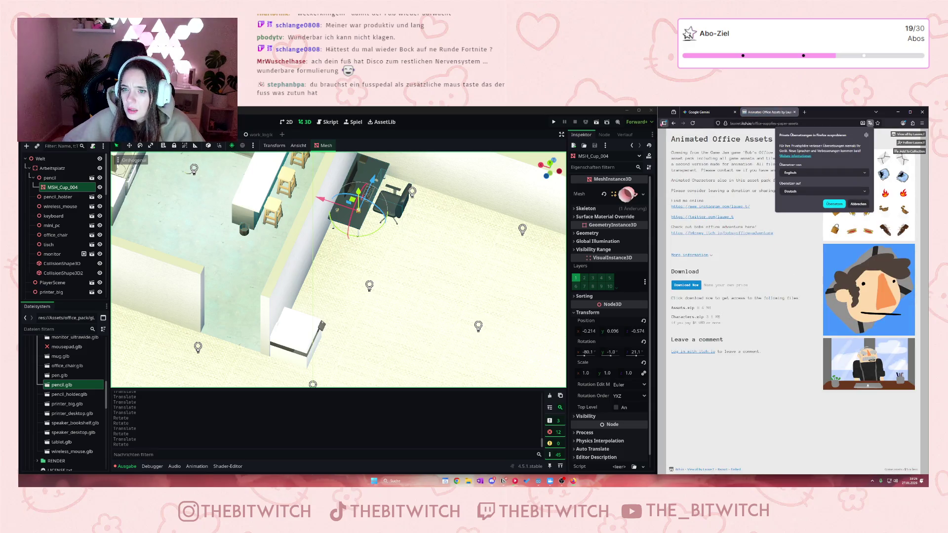
left_click(673, 123)
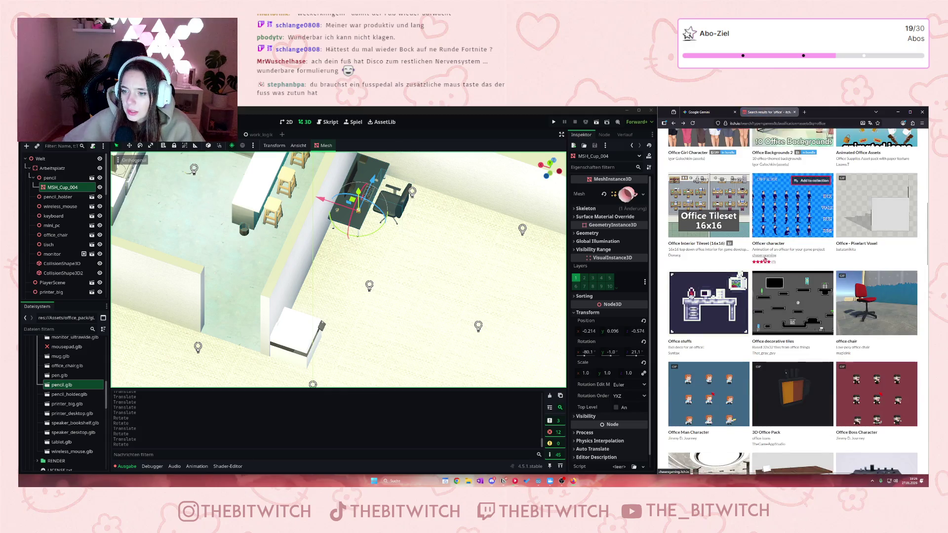
- Browse further down the 'office' results, past Office Set and Office low poly asset pack
scroll(765, 260, "down", 3)
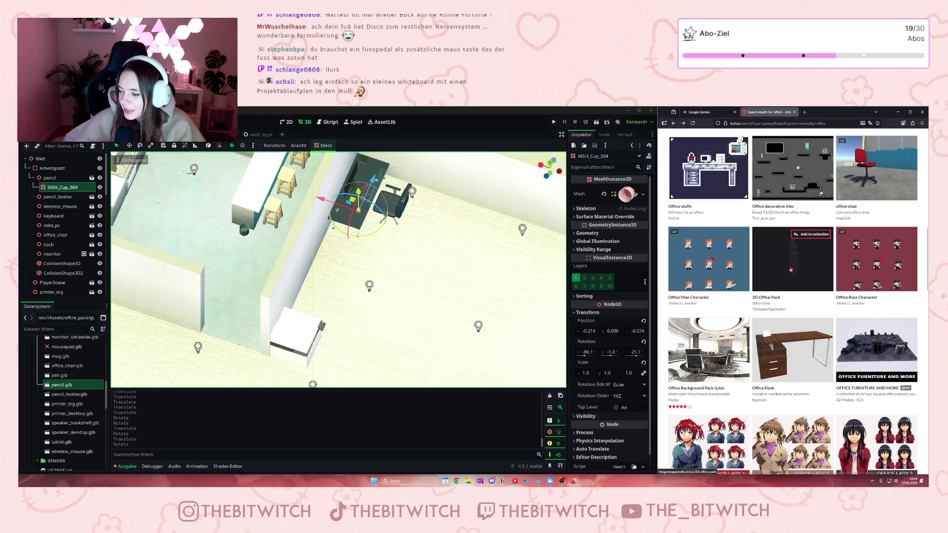
scroll(787, 270, "down", 5)
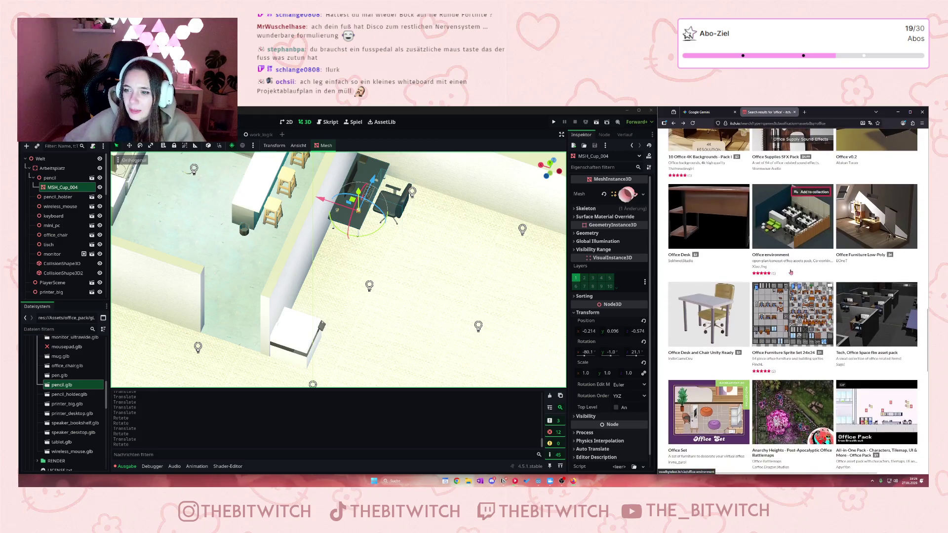
scroll(787, 266, "up", 3)
scroll(784, 256, "down", 2)
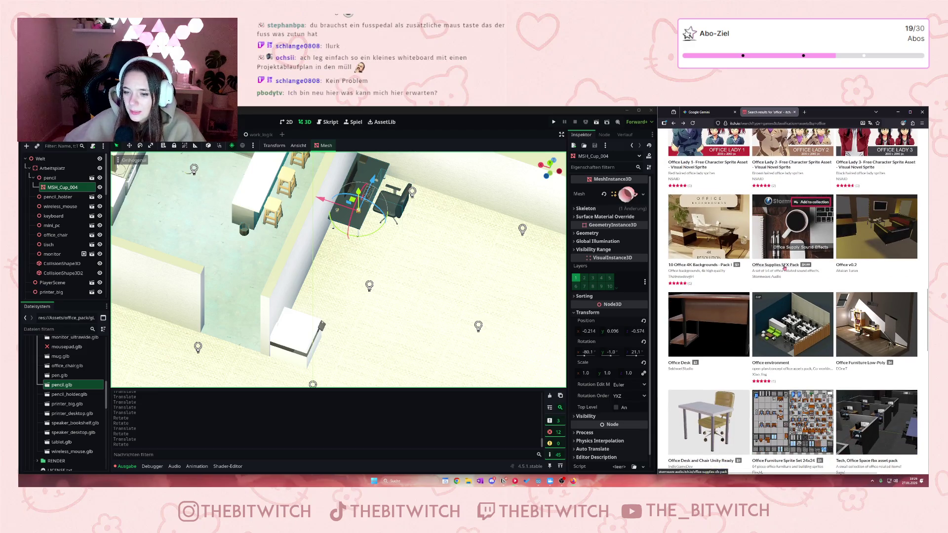
mouse_move(788, 264)
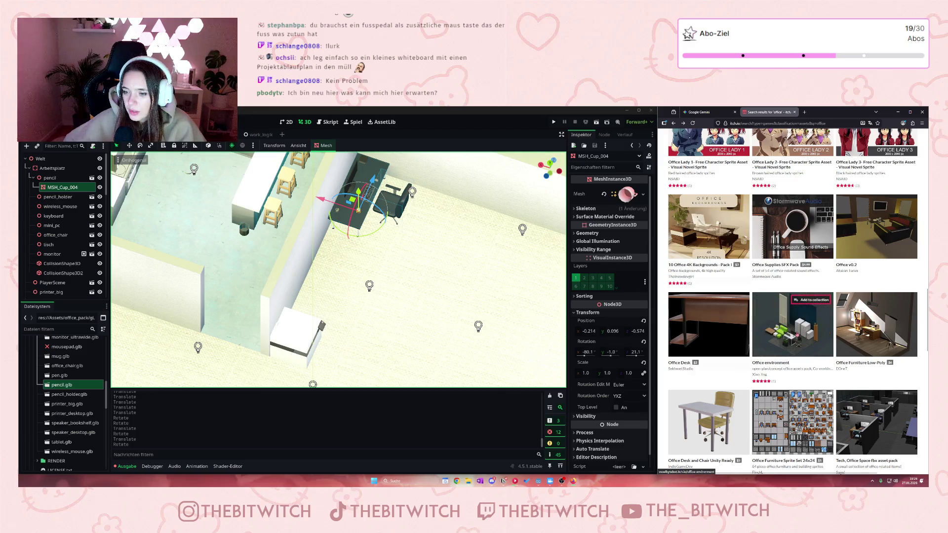
mouse_move(798, 336)
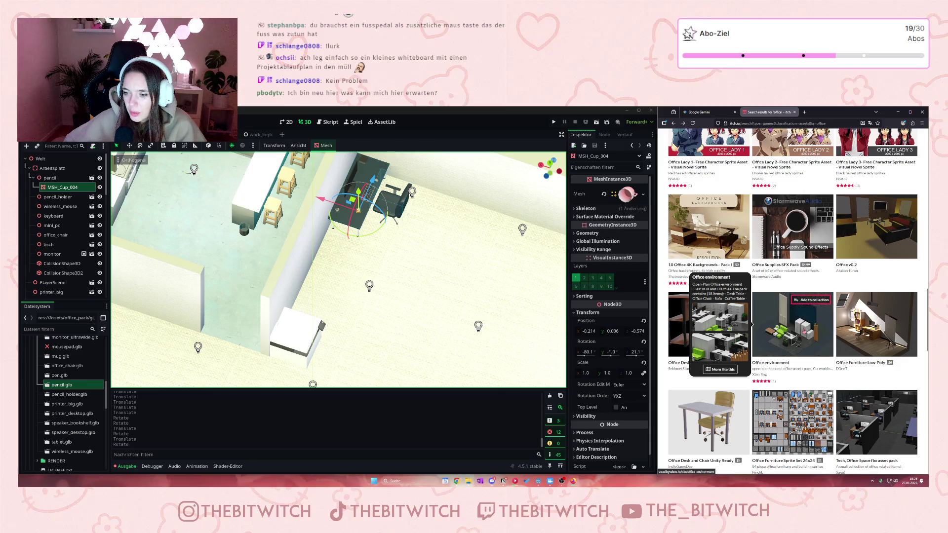
scroll(801, 334, "down", 3)
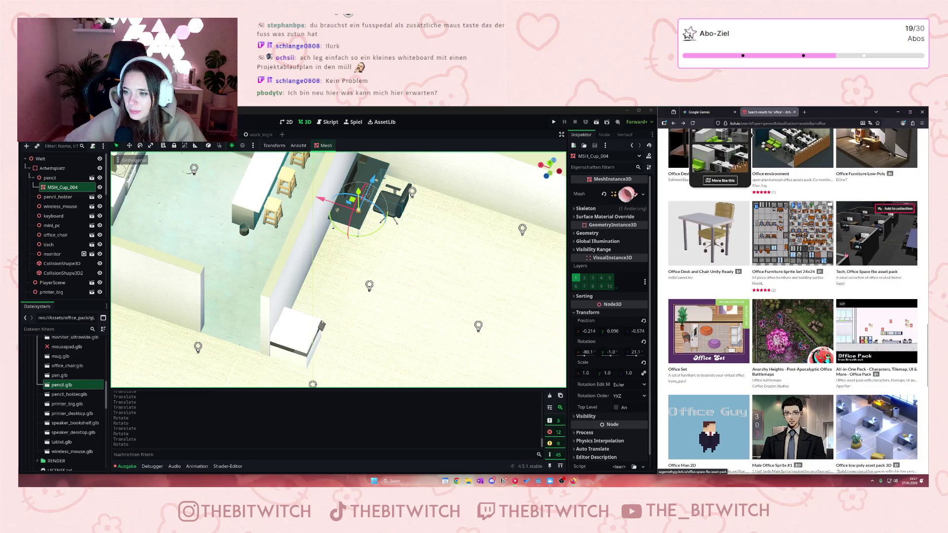
mouse_move(846, 255)
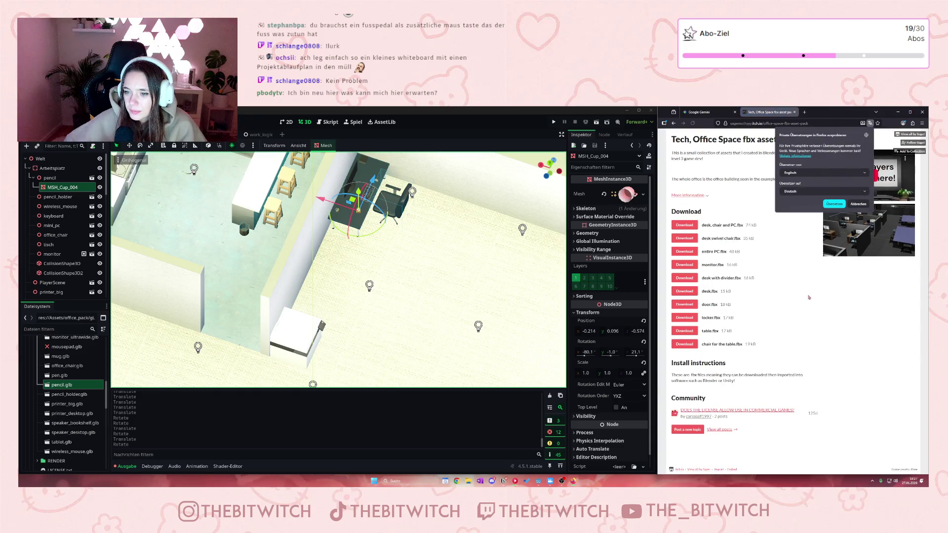
- Decline translation, go back to the office results and scroll further down
left_click(858, 204)
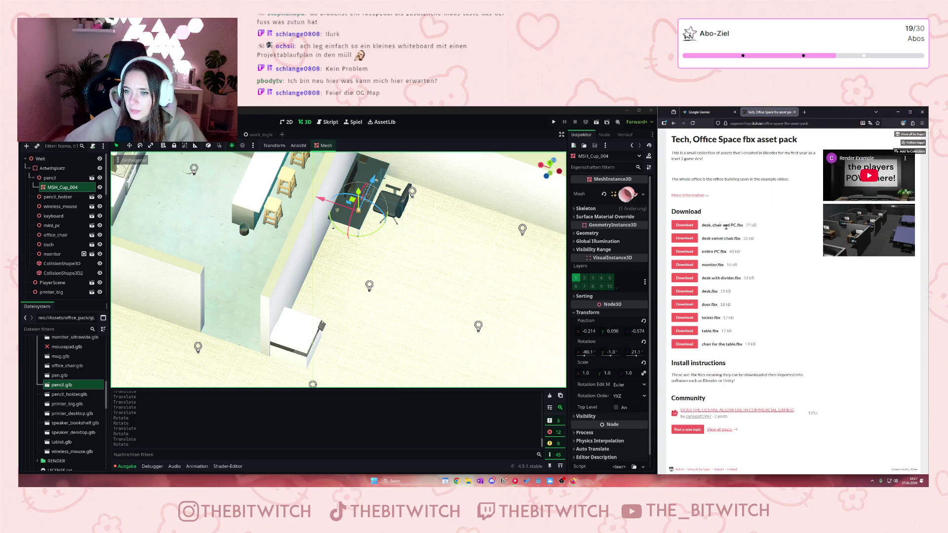
left_click(674, 123)
scroll(792, 245, "down", 2)
scroll(787, 271, "down", 2)
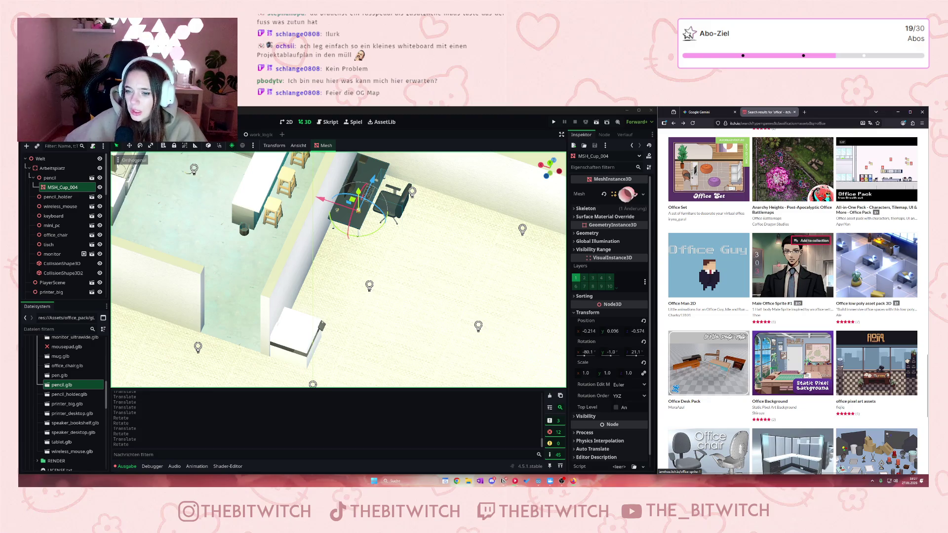
scroll(782, 271, "down", 1)
scroll(770, 270, "down", 3)
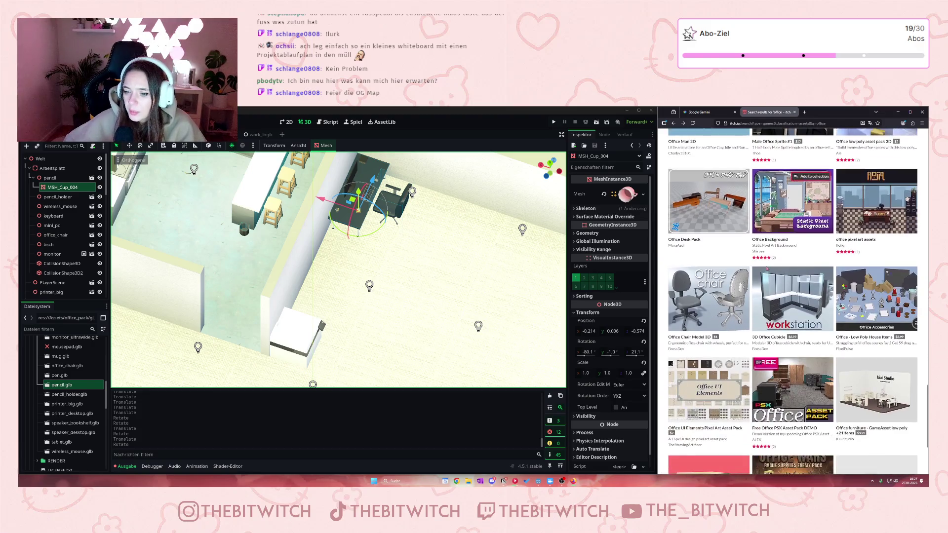
scroll(767, 268, "down", 2)
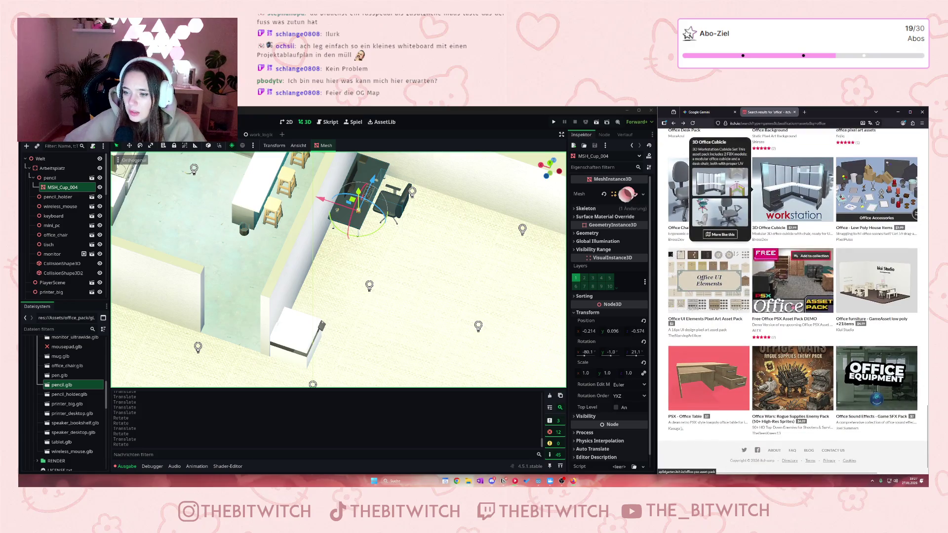
scroll(770, 269, "up", 1)
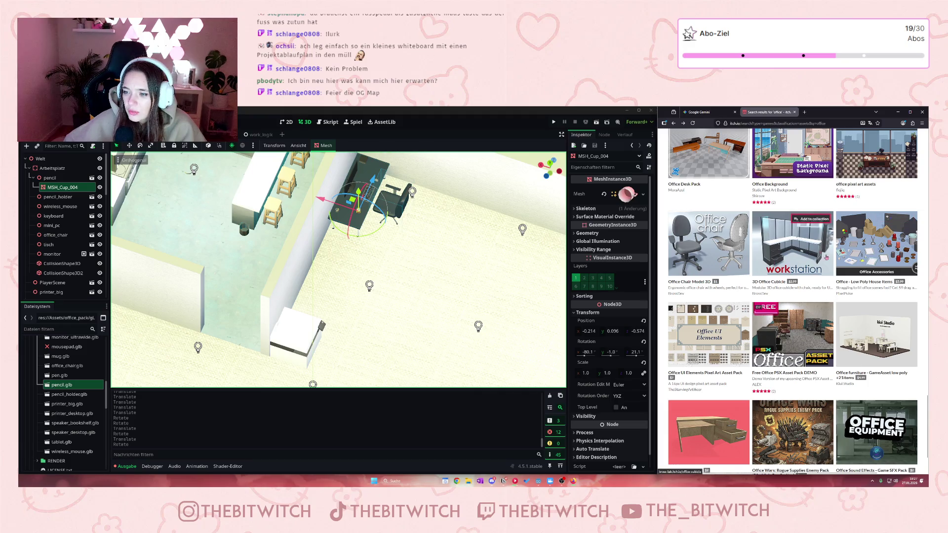
- View the $5.99 Office - Low Poly House Items page in English
left_click(869, 241)
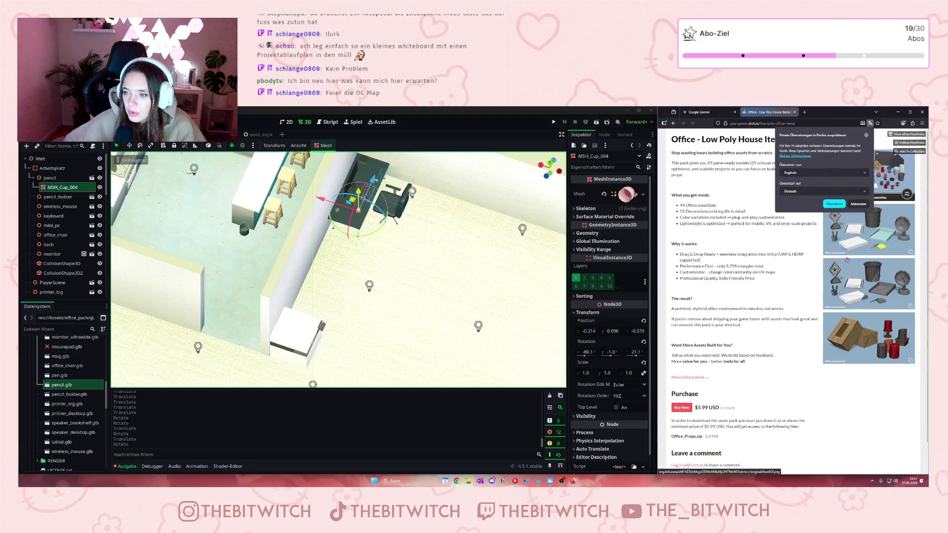
left_click(809, 362)
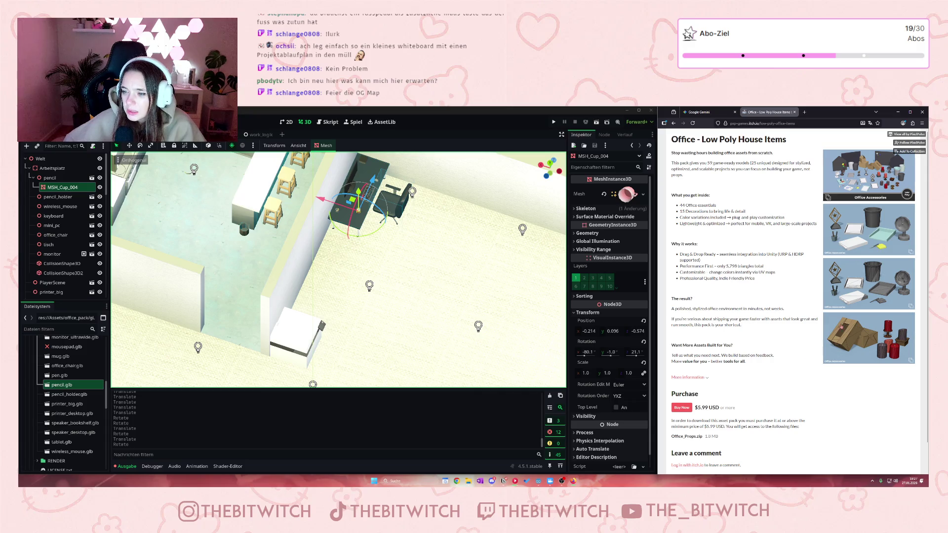
scroll(800, 291, "down", 1)
scroll(882, 274, "up", 1)
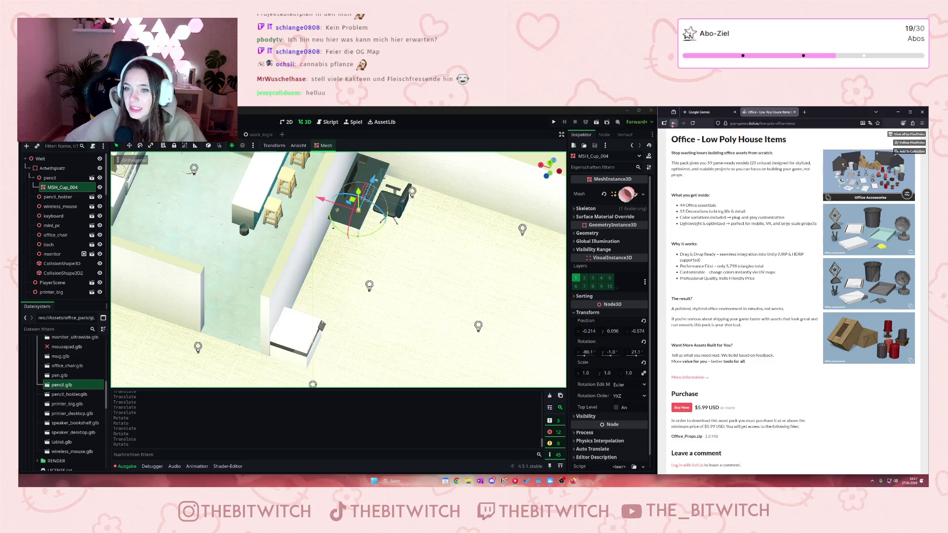
- Return to the 'office' search results and skim the first listings
left_click(673, 124)
scroll(758, 359, "down", 2)
scroll(758, 360, "down", 1)
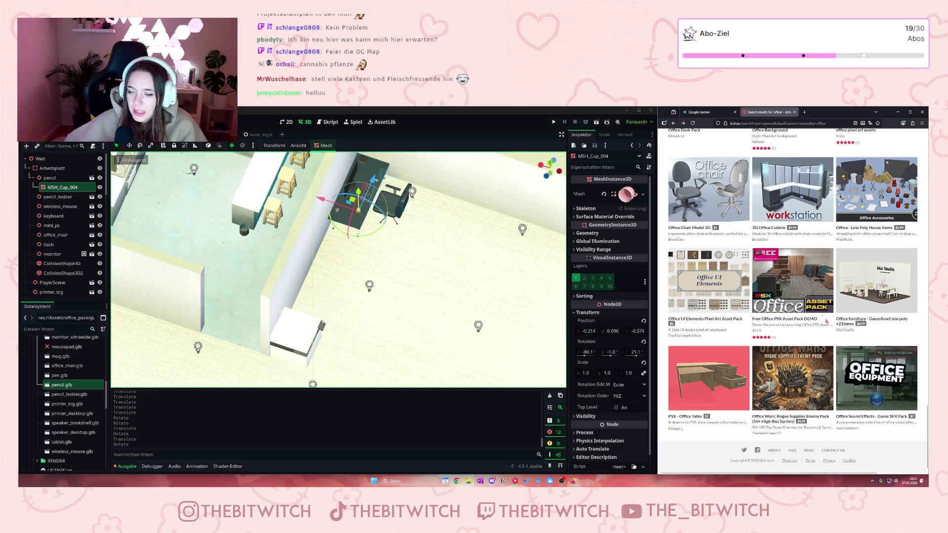
scroll(805, 292, "down", 5)
scroll(804, 292, "down", 10)
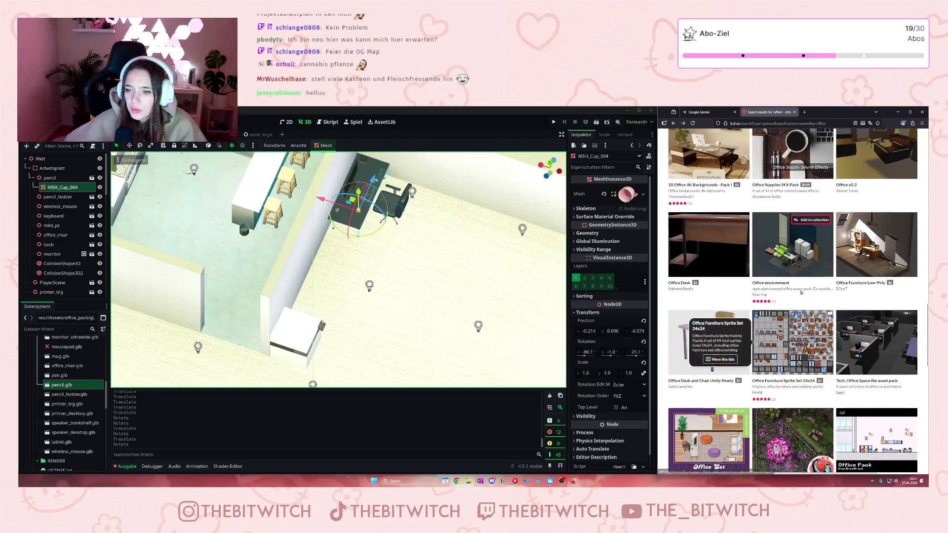
scroll(865, 354, "up", 5)
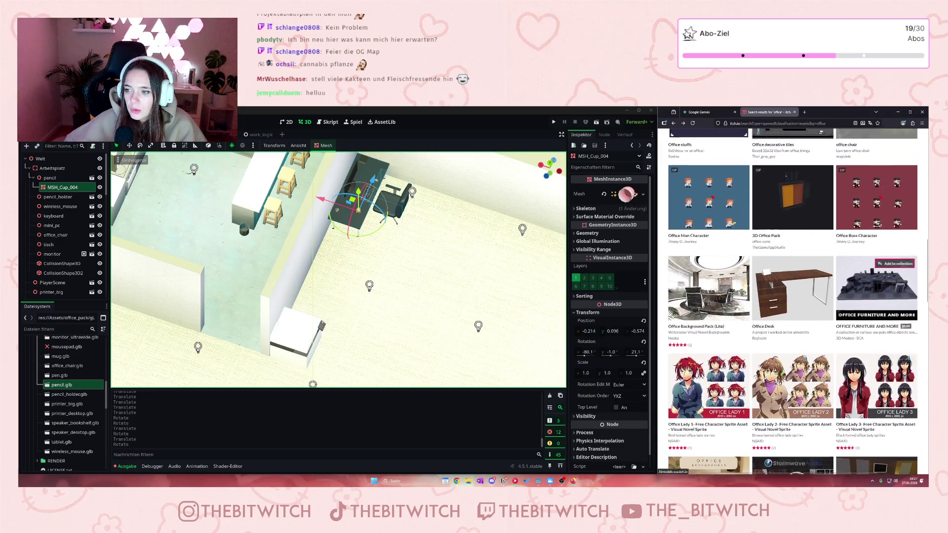
scroll(838, 311, "up", 10)
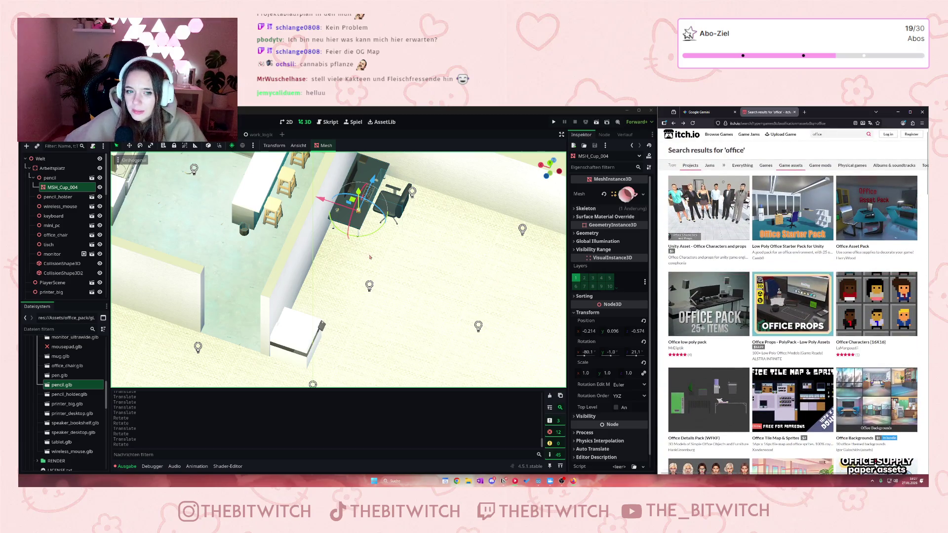
scroll(372, 267, "down", 3)
scroll(354, 277, "up", 3)
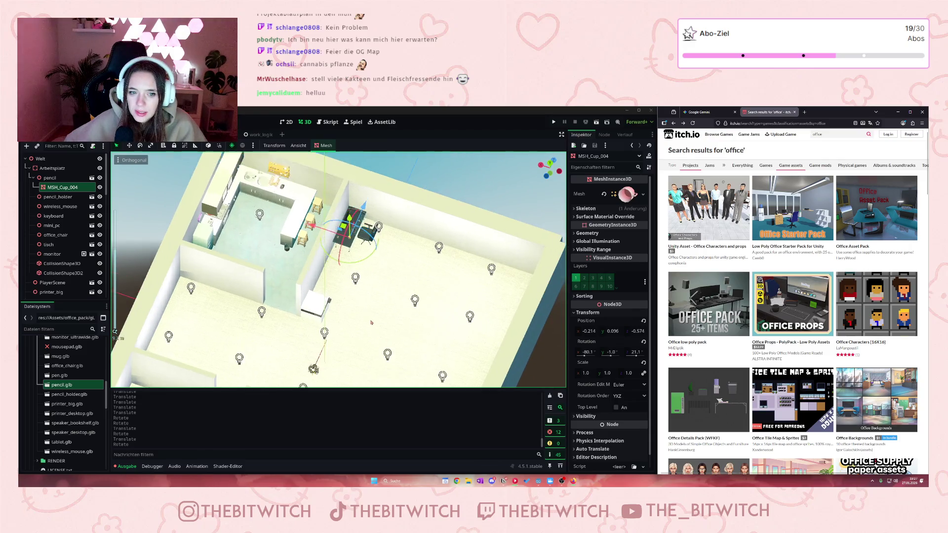
- Browse down through listings like Office Lady sprites, Office Supplies SFX Pack and Office Desk
mouse_move(869, 296)
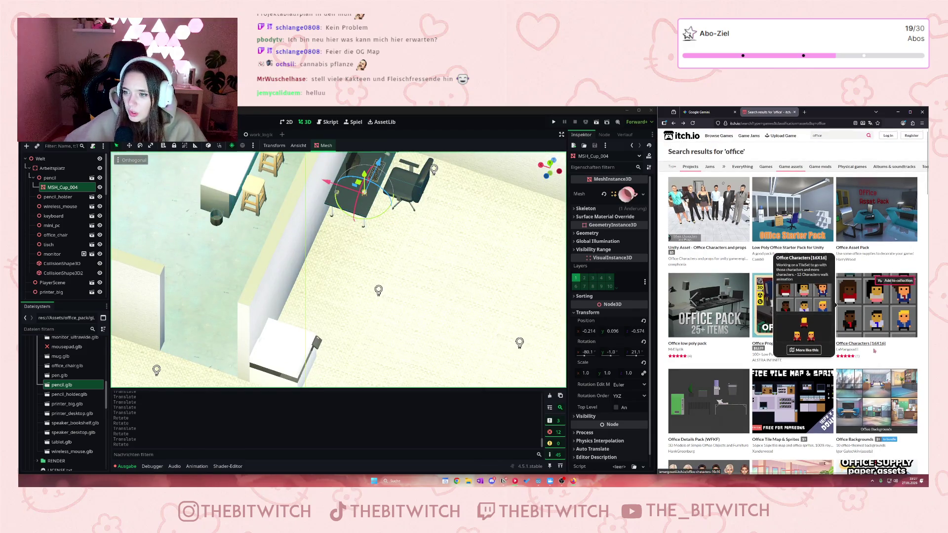
scroll(726, 279, "down", 3)
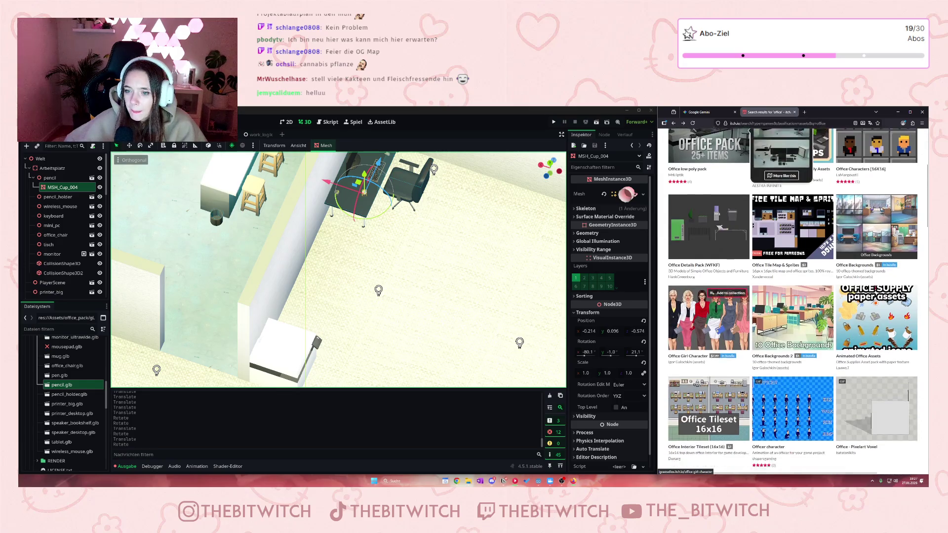
scroll(708, 291, "down", 5)
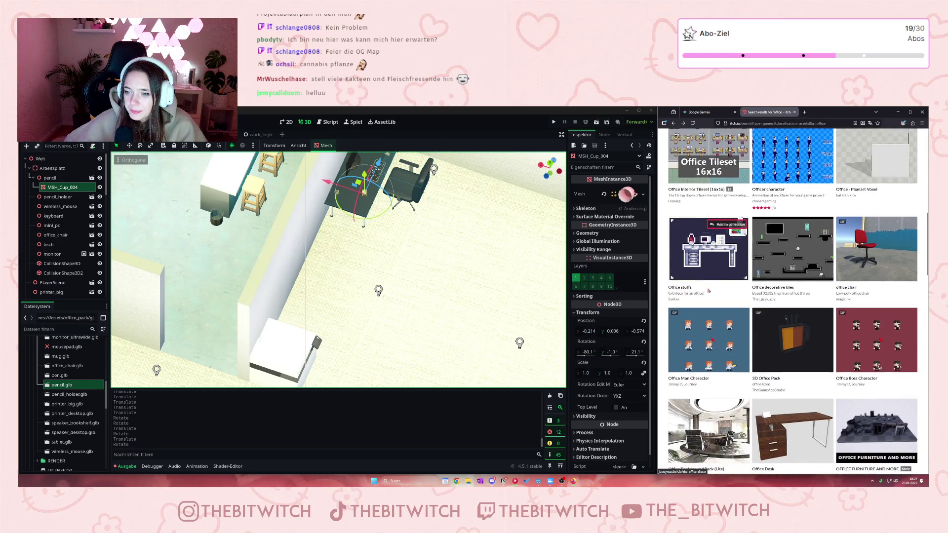
scroll(708, 292, "down", 3)
scroll(708, 286, "down", 4)
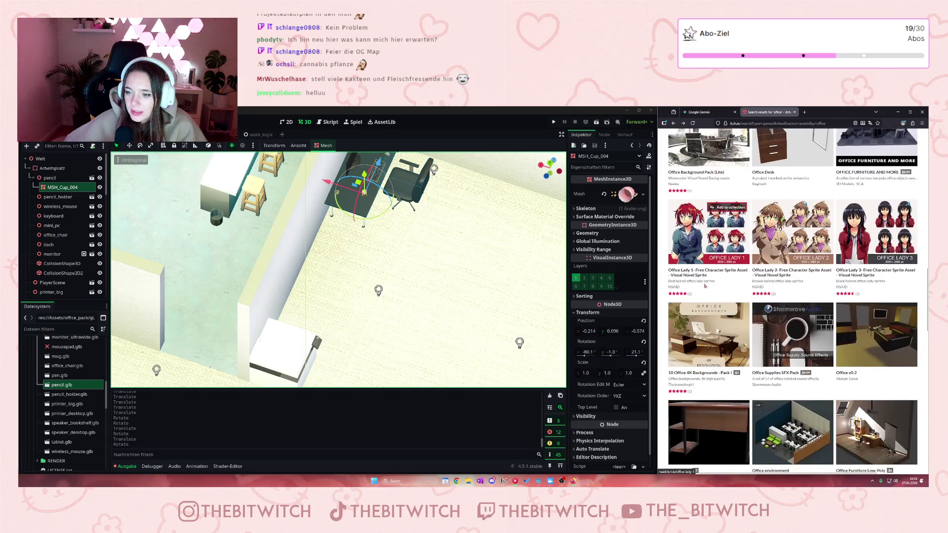
scroll(704, 284, "down", 2)
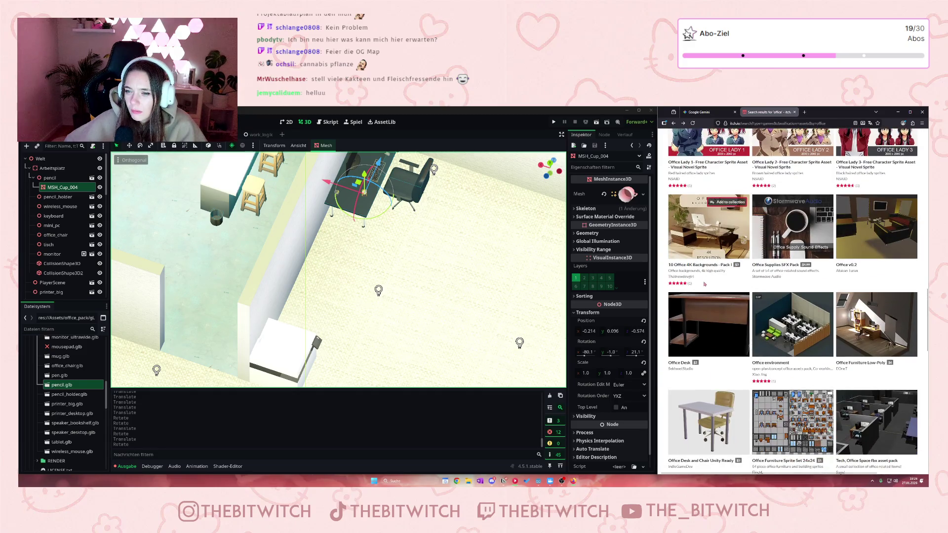
scroll(858, 283, "down", 10)
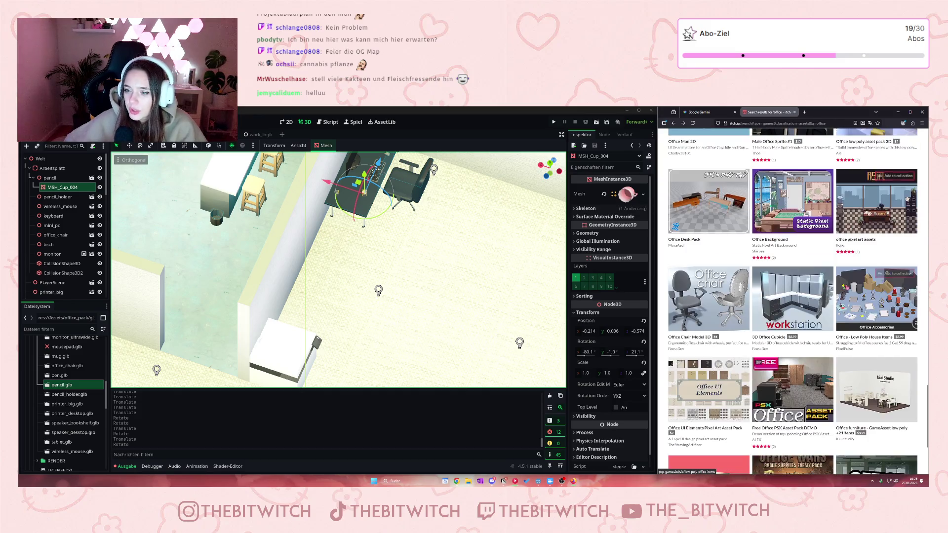
scroll(834, 283, "down", 5)
scroll(821, 280, "down", 2)
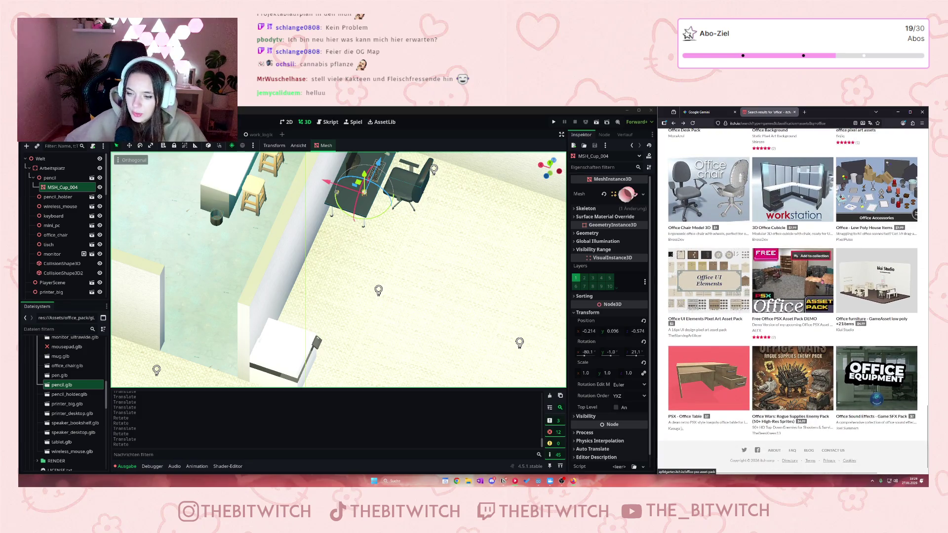
scroll(839, 296, "down", 5)
scroll(866, 332, "up", 15)
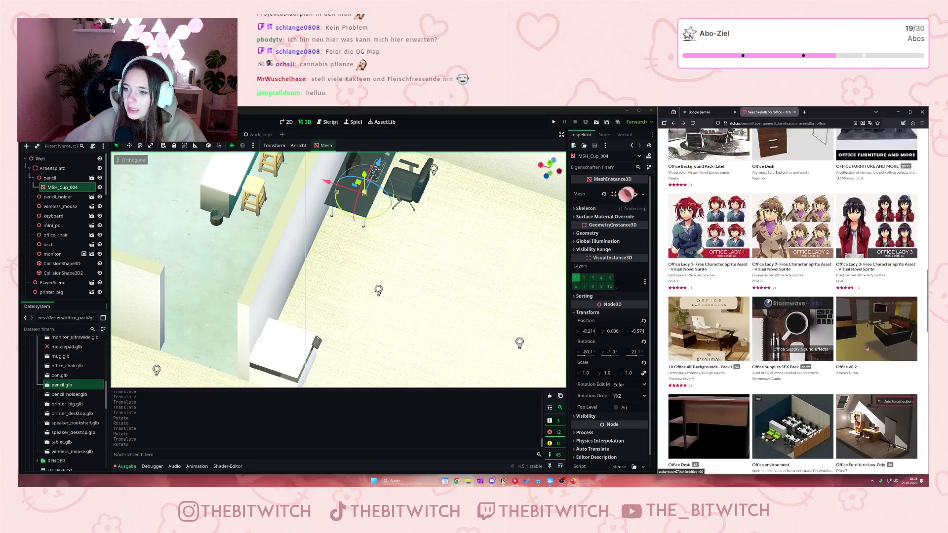
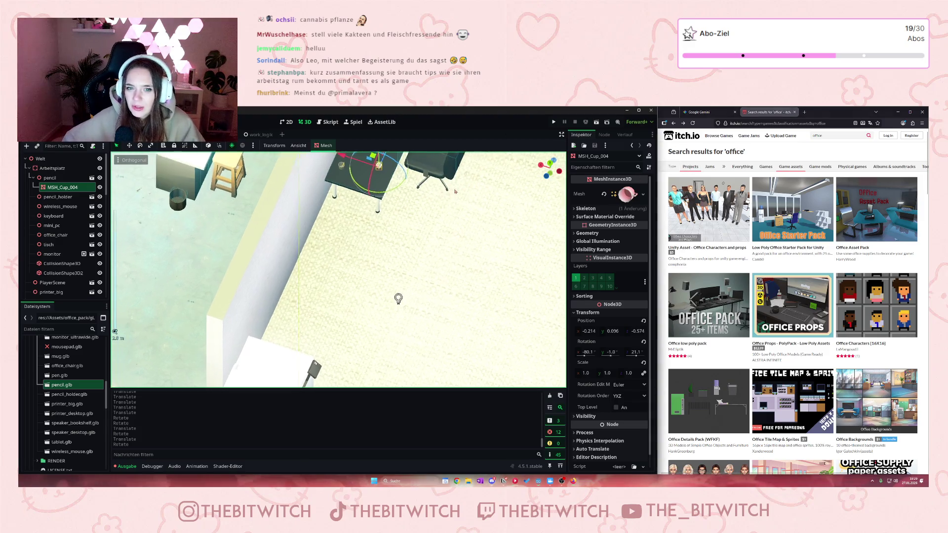
- Scroll through the asset files and expand the Doors and Props folder's models
scroll(406, 288, "up", 3)
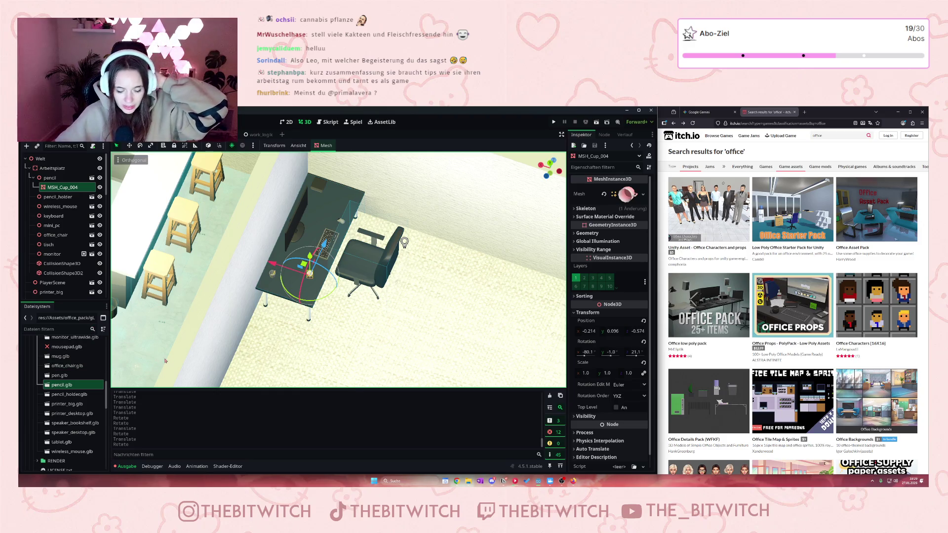
scroll(68, 376, "down", 3)
scroll(74, 376, "up", 4)
scroll(88, 377, "up", 3)
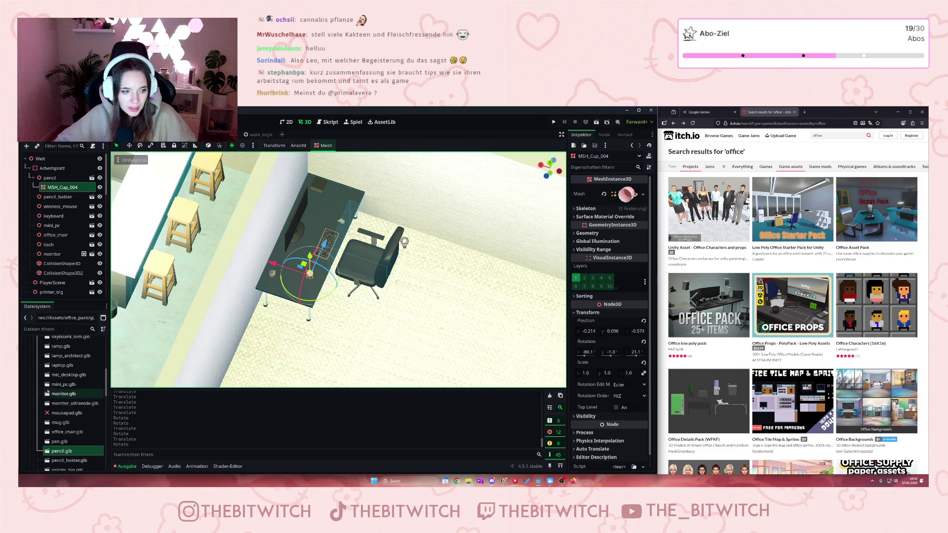
scroll(46, 395, "up", 3)
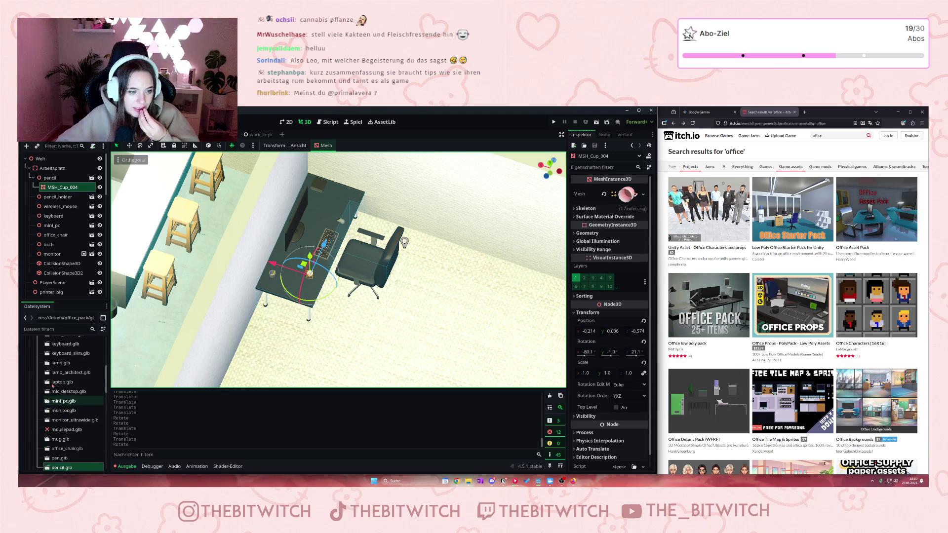
scroll(54, 390, "up", 1)
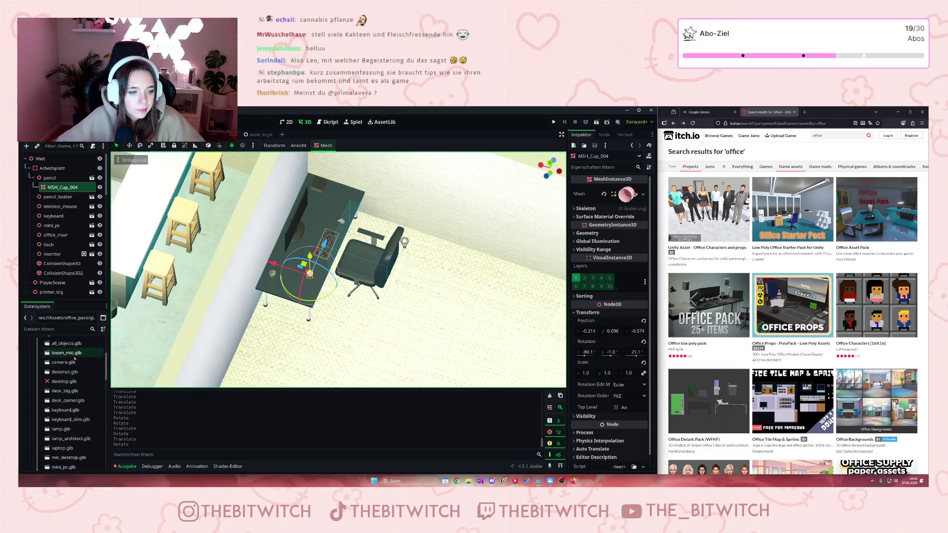
scroll(81, 385, "down", 1)
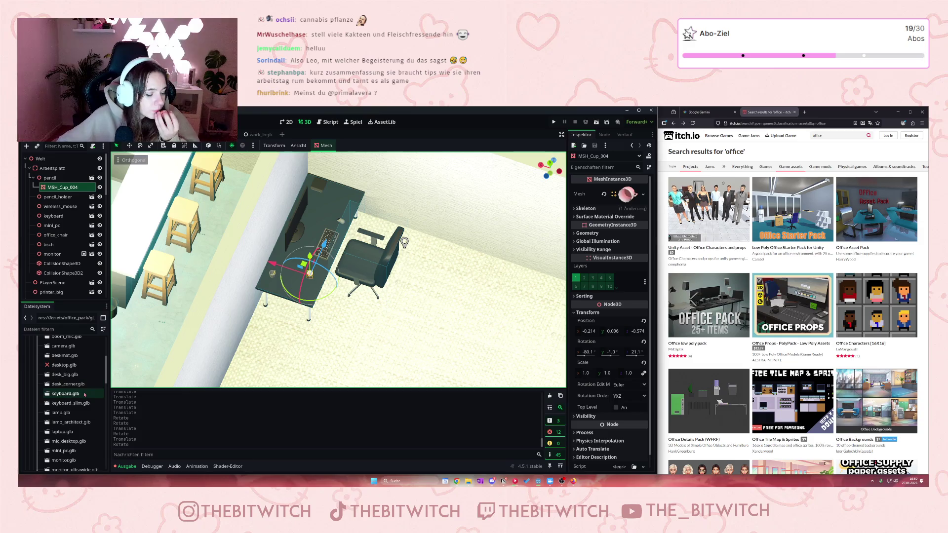
scroll(81, 412, "down", 2)
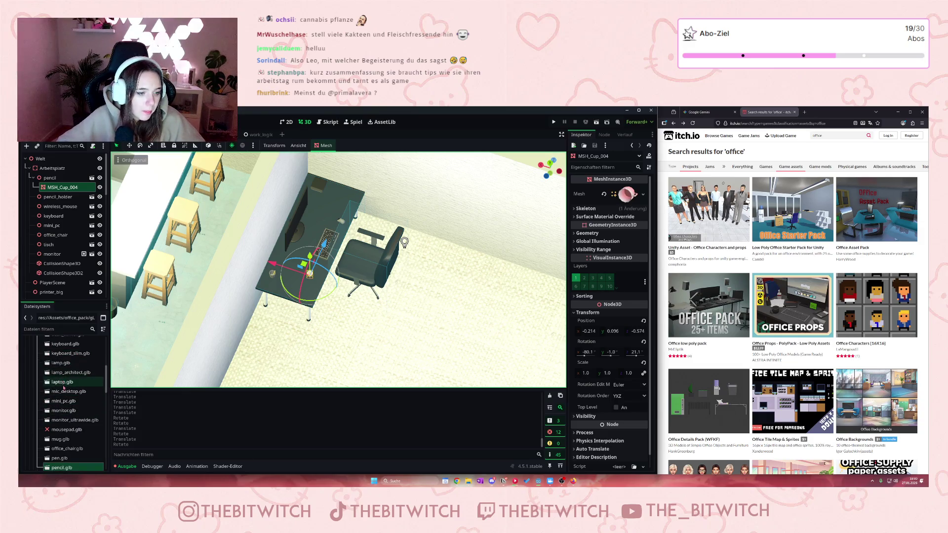
scroll(64, 389, "down", 2)
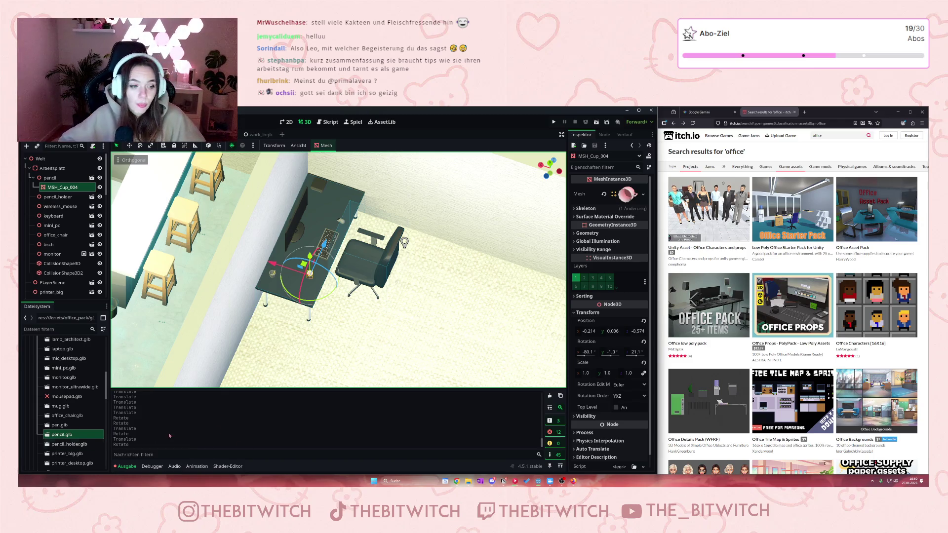
scroll(66, 406, "up", 3)
scroll(66, 407, "up", 5)
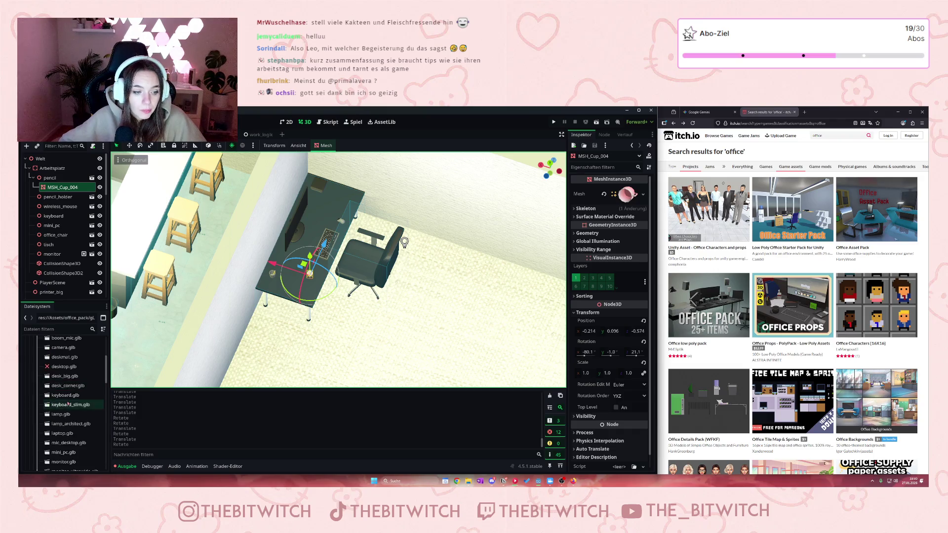
left_click(33, 374)
- Look over the Doors and Props models, then collapse the inner folder
scroll(59, 422, "down", 5)
scroll(64, 396, "down", 5)
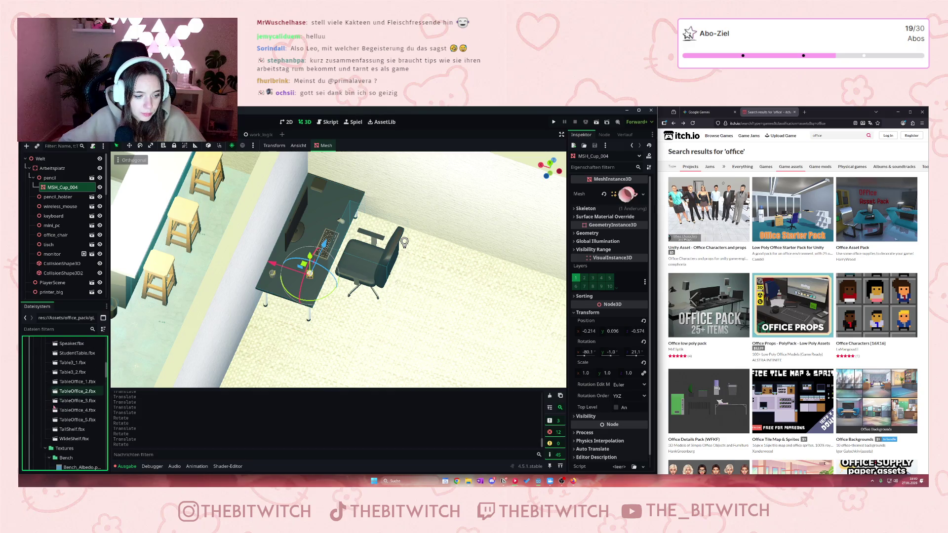
scroll(55, 407, "up", 10)
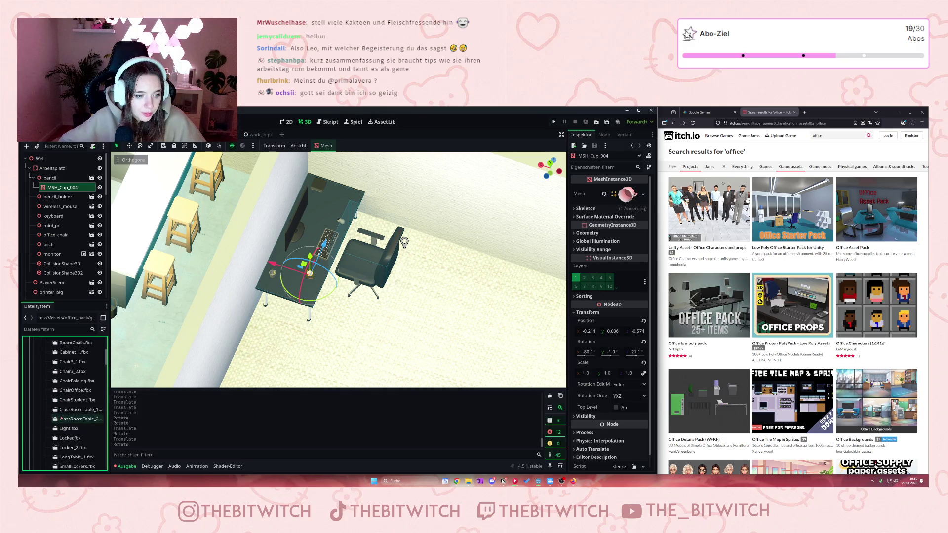
scroll(54, 413, "up", 3)
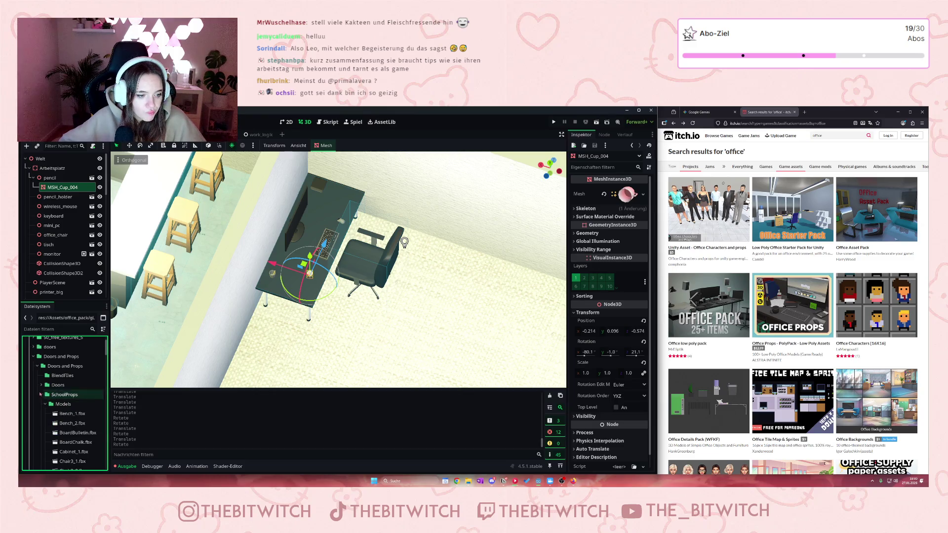
left_click(38, 366)
scroll(42, 368, "down", 3)
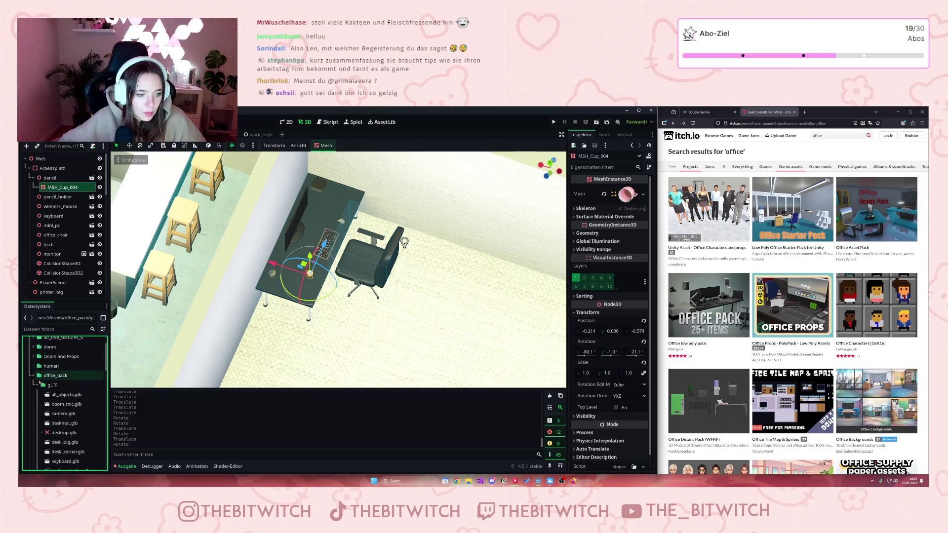
scroll(44, 376, "down", 10)
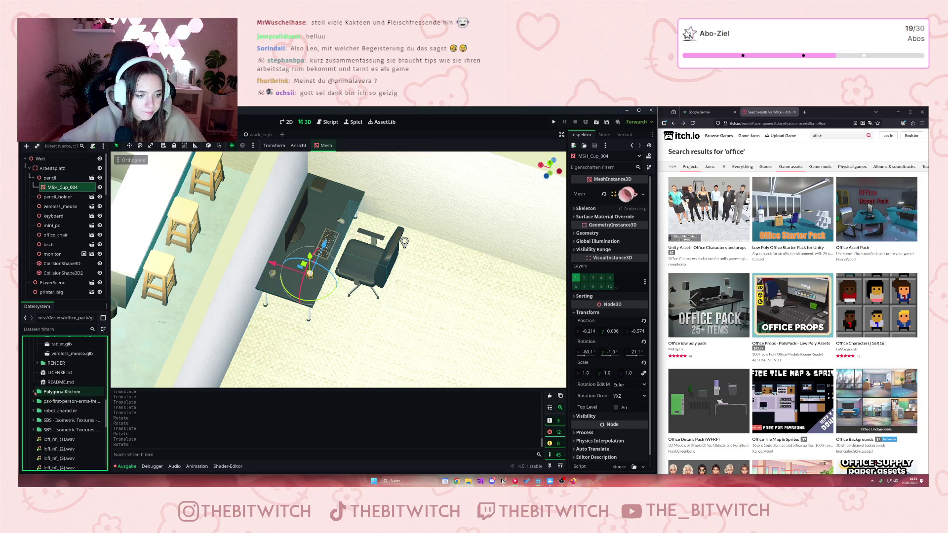
scroll(35, 393, "down", 1)
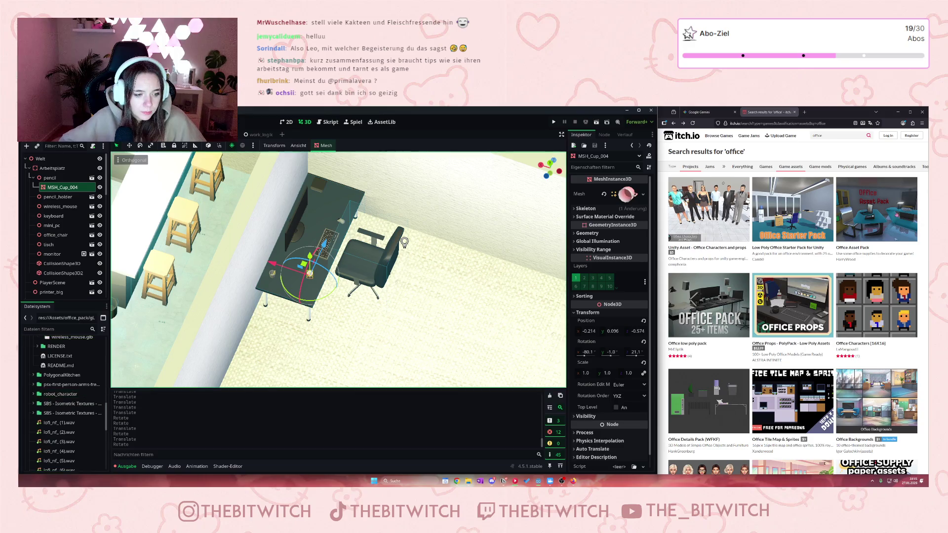
scroll(711, 356, "down", 6)
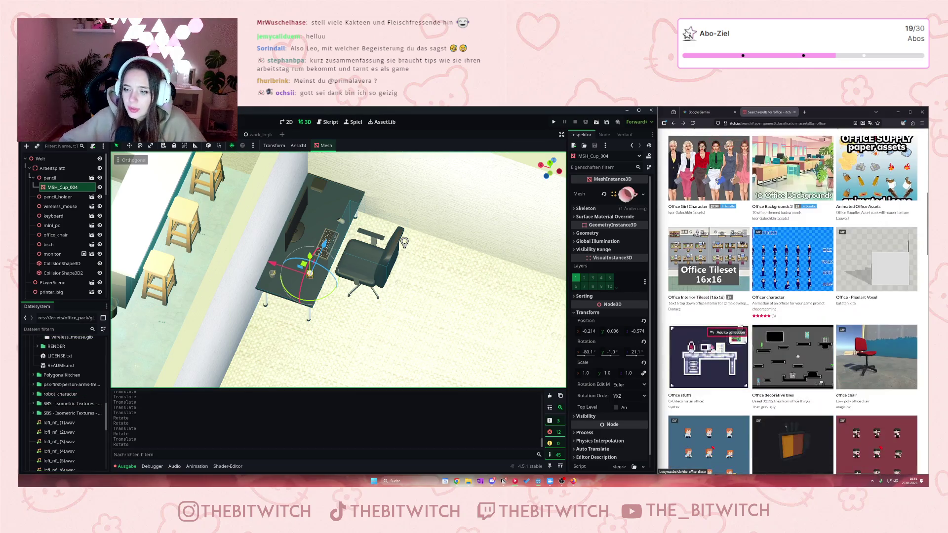
scroll(713, 340, "up", 8)
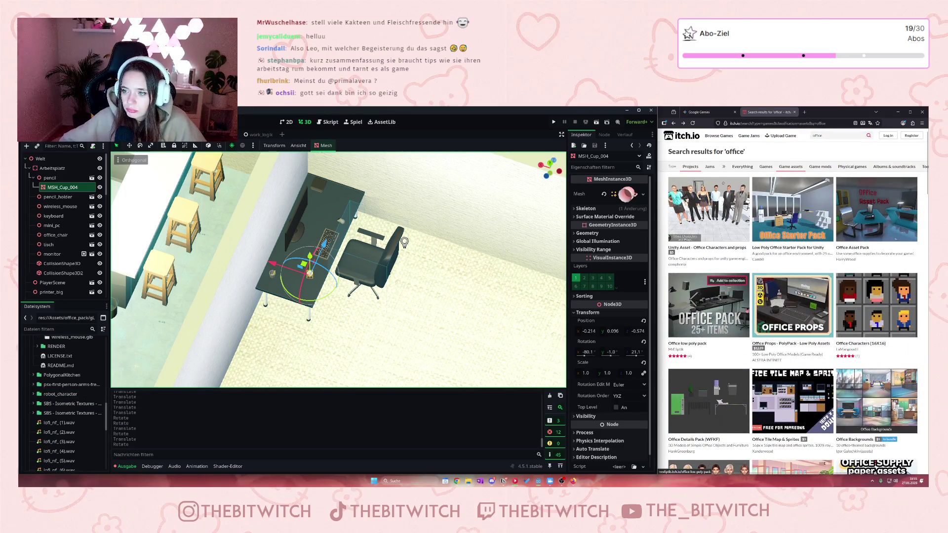
- Search itch.io for 'decor' and open the Decor Pack 01 page, dismissing the translation offer
left_click(837, 135)
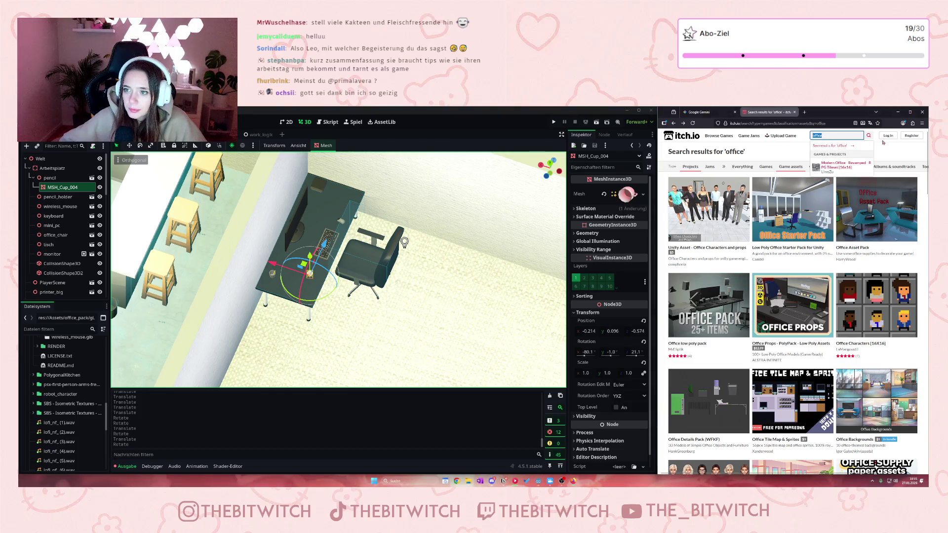
type("decor")
key("Return")
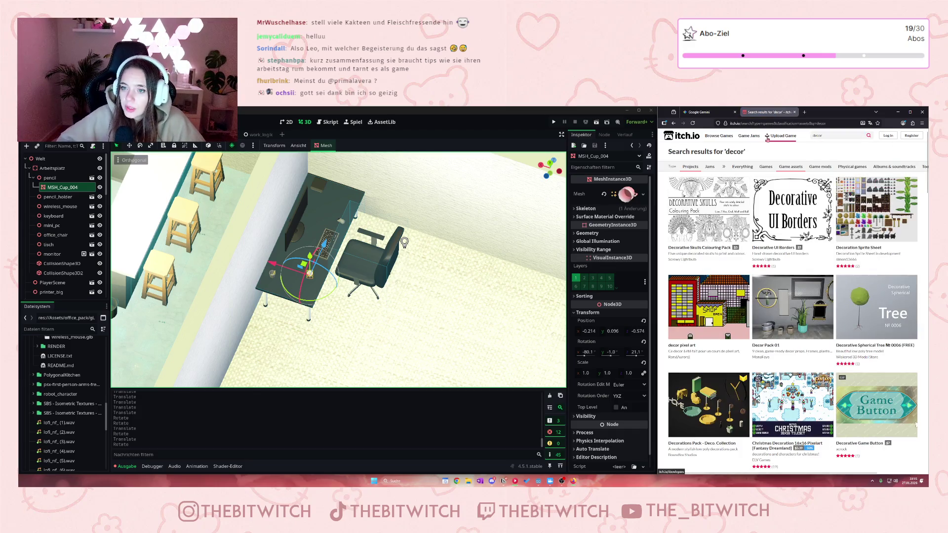
scroll(821, 258, "down", 2)
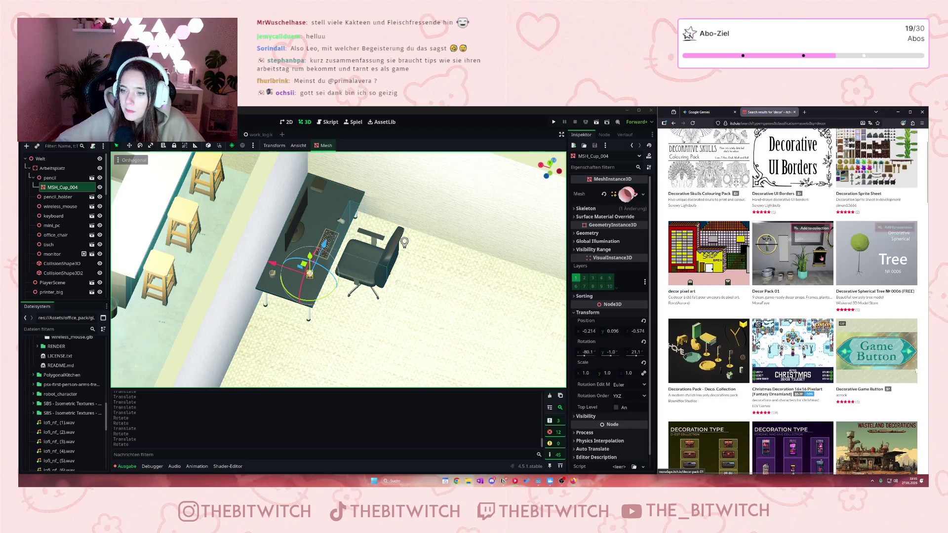
left_click(771, 269)
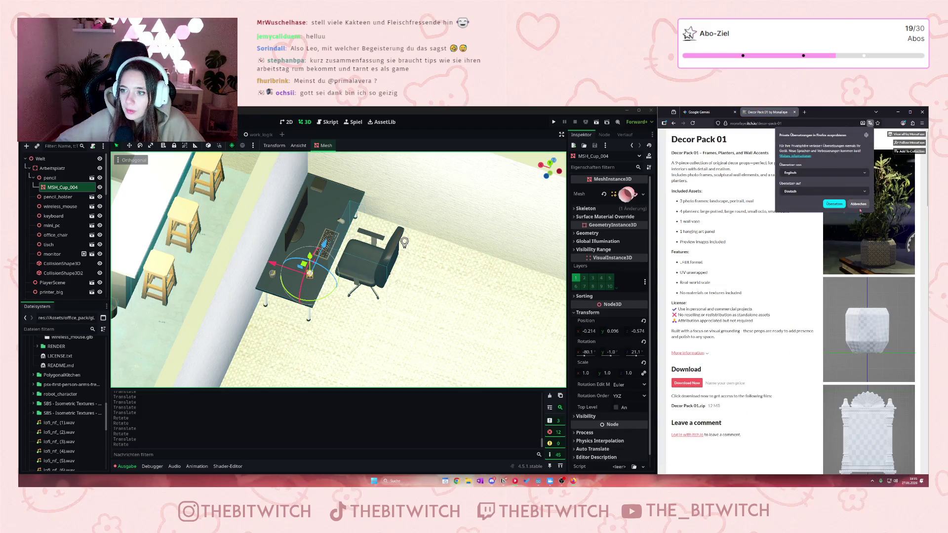
left_click(859, 204)
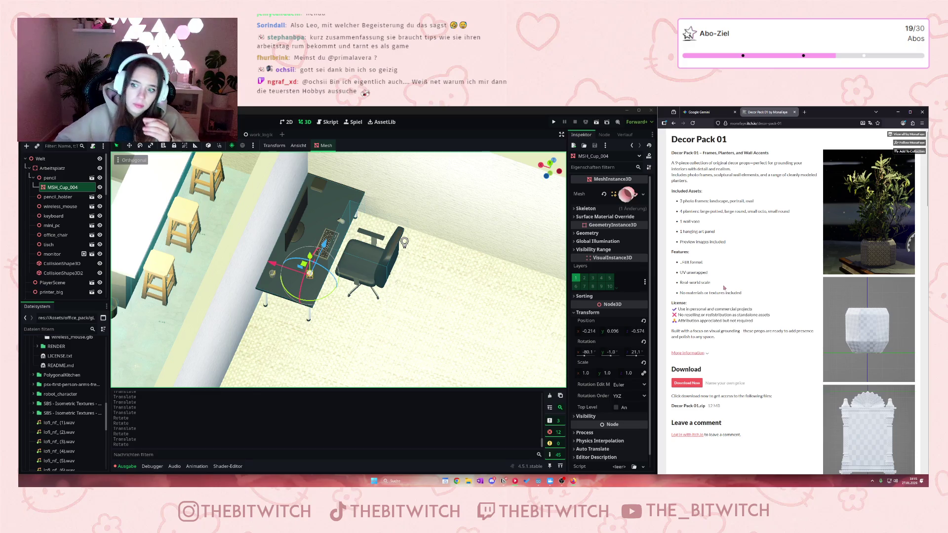
- Return to the 'decor' results and scroll further down the list
left_click(674, 123)
scroll(774, 273, "down", 5)
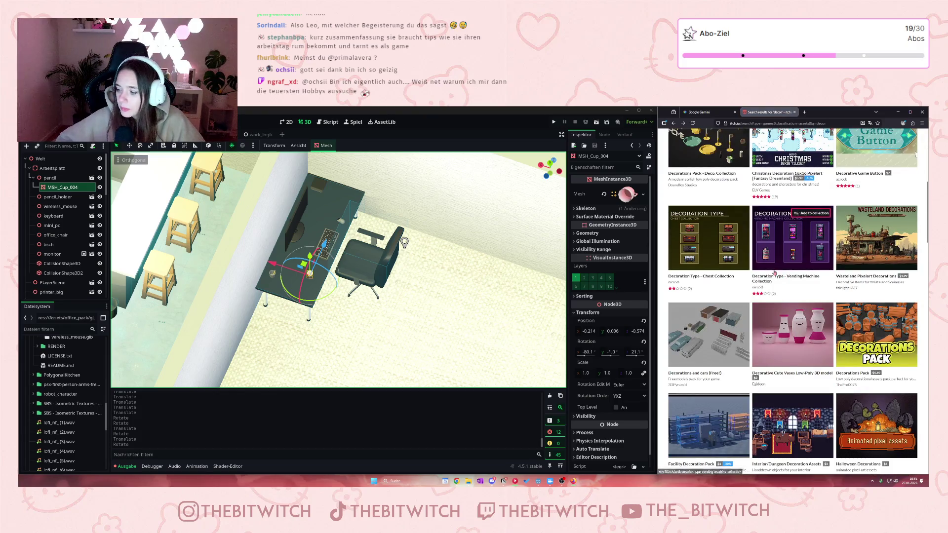
mouse_move(770, 271)
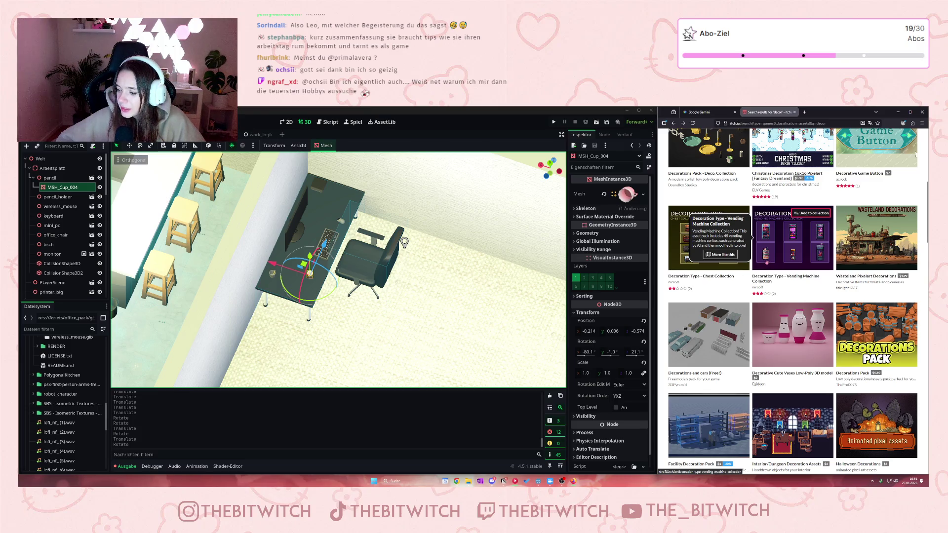
scroll(765, 261, "down", 3)
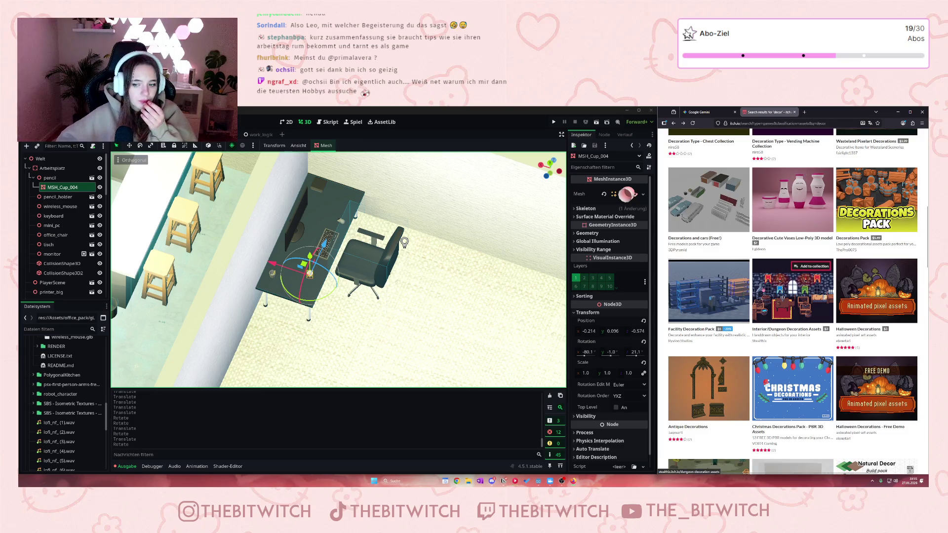
scroll(755, 296, "down", 3)
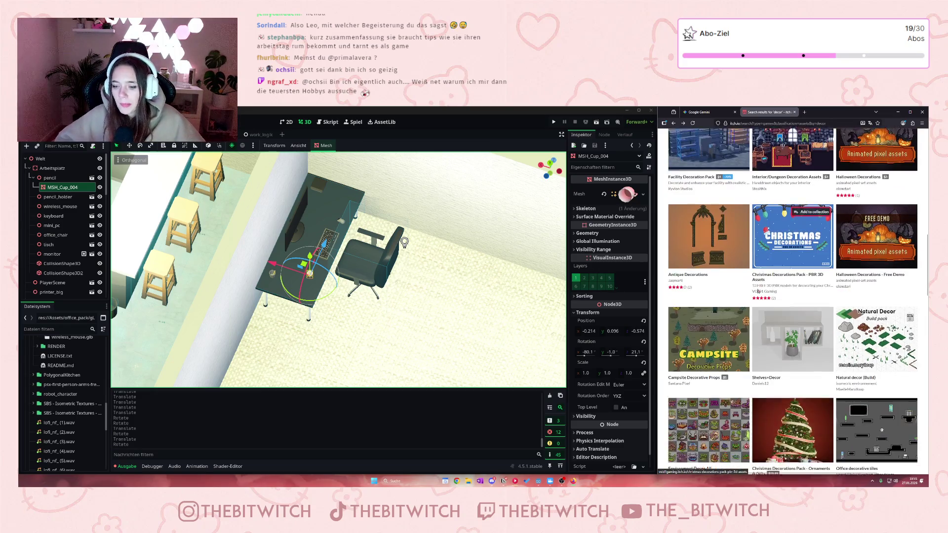
- Open the Shelves+Decor pack page and go to its free file downloads list
left_click(793, 342)
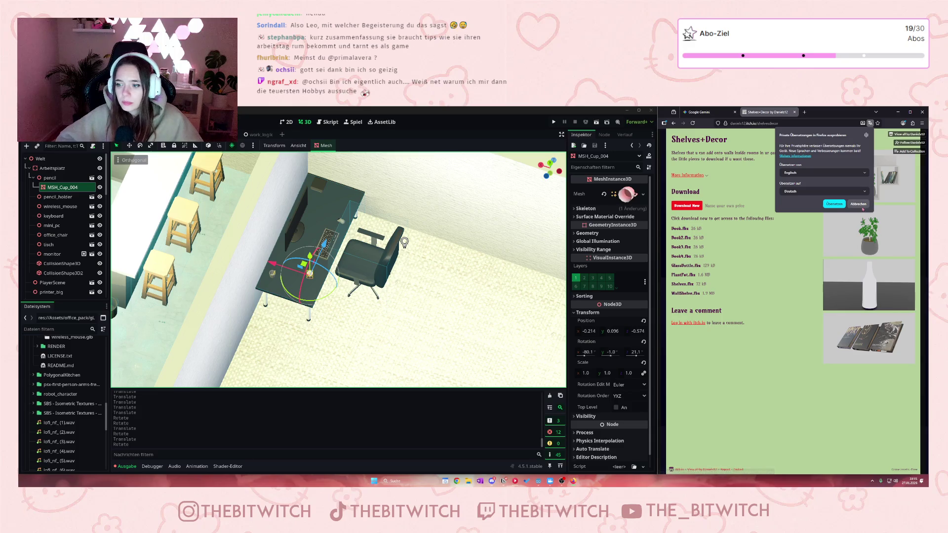
left_click(858, 204)
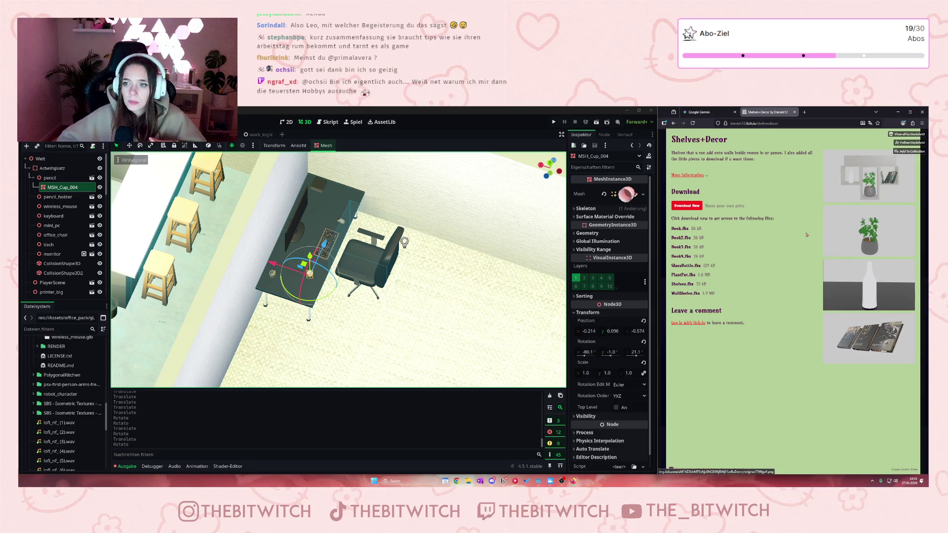
left_click(706, 176)
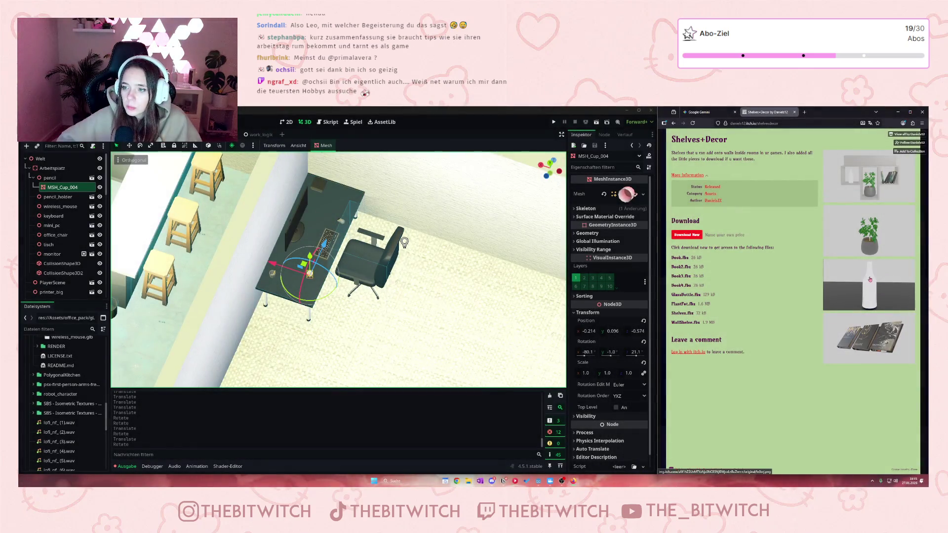
left_click(687, 235)
left_click(754, 194)
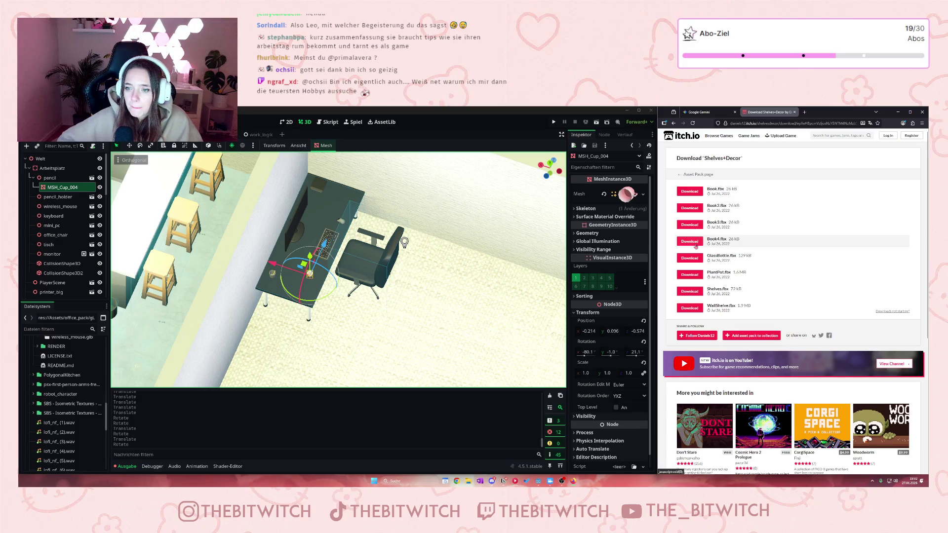
- Download several model files including Shelves.fbx and WallShelve.fbx, then return to the decor results
left_click(694, 209)
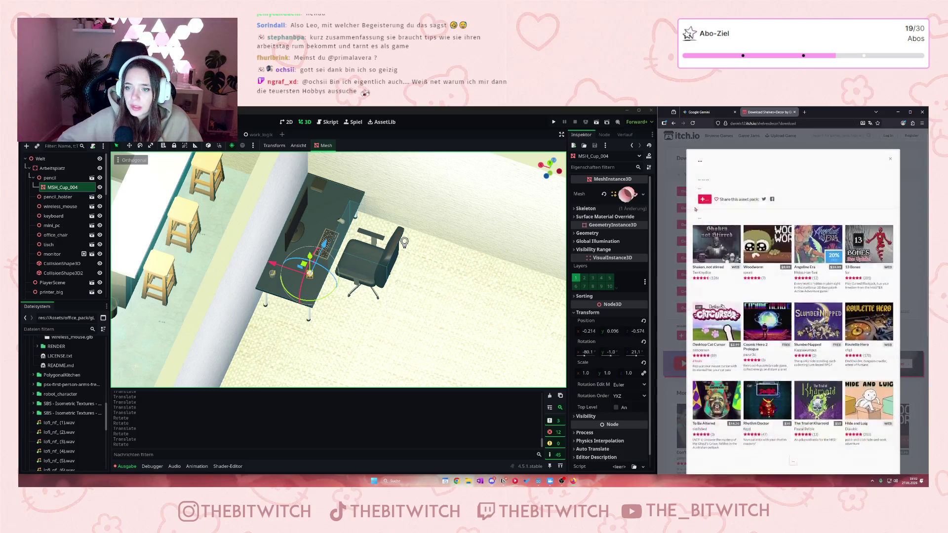
left_click(690, 242)
left_click(690, 258)
left_click(693, 276)
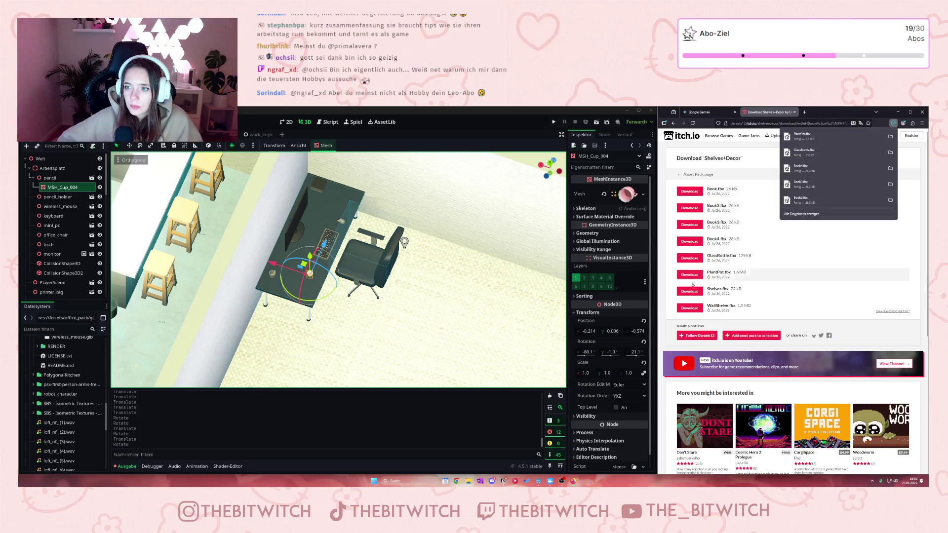
left_click(691, 292)
left_click(694, 309)
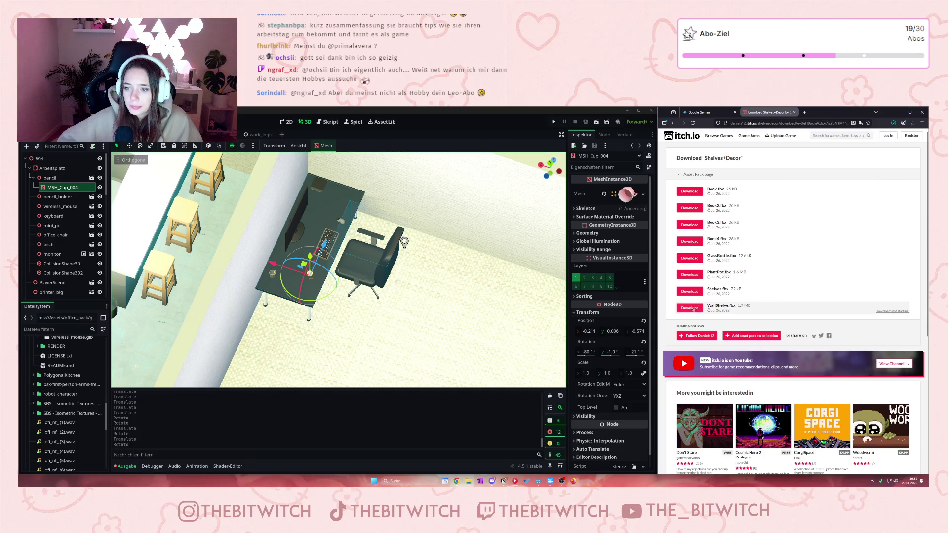
left_click(674, 123)
left_click(674, 123)
left_click(674, 123)
scroll(782, 321, "down", 3)
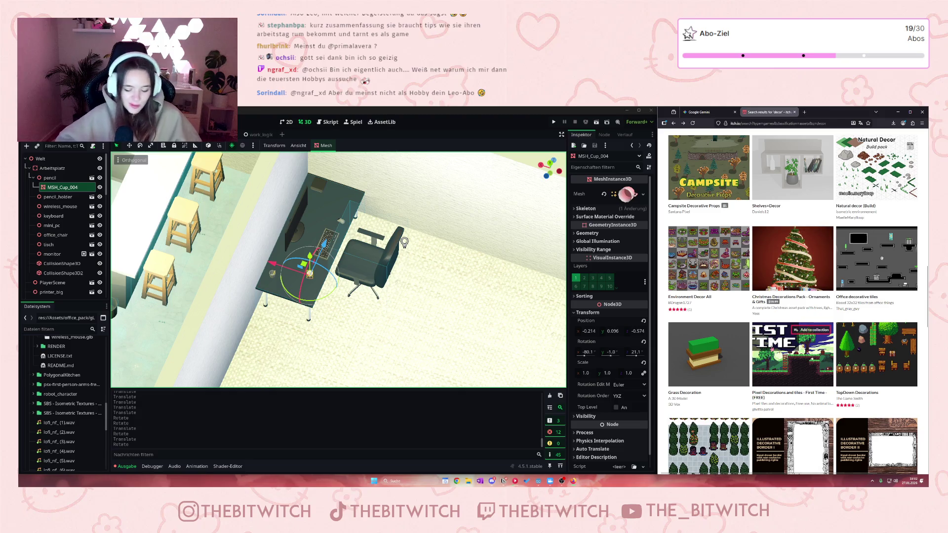
mouse_move(795, 329)
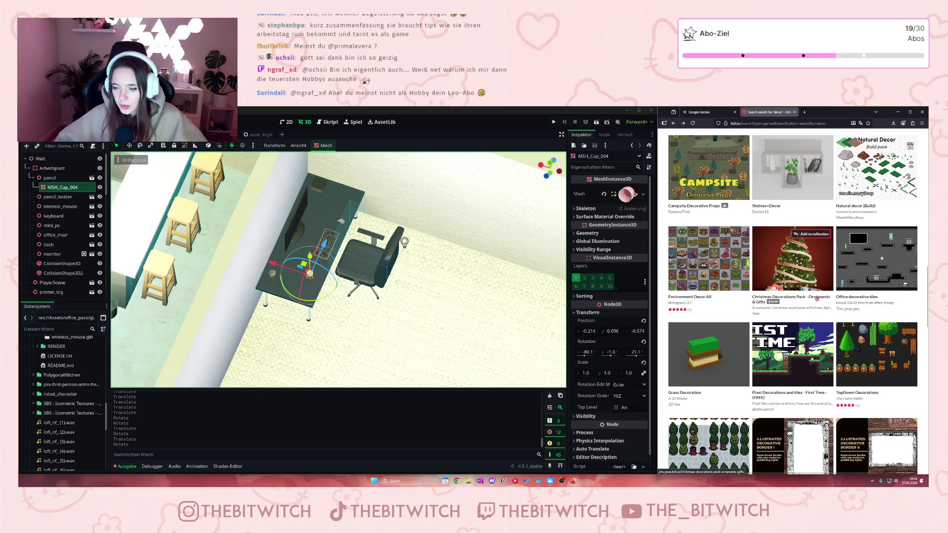
scroll(822, 294, "down", 5)
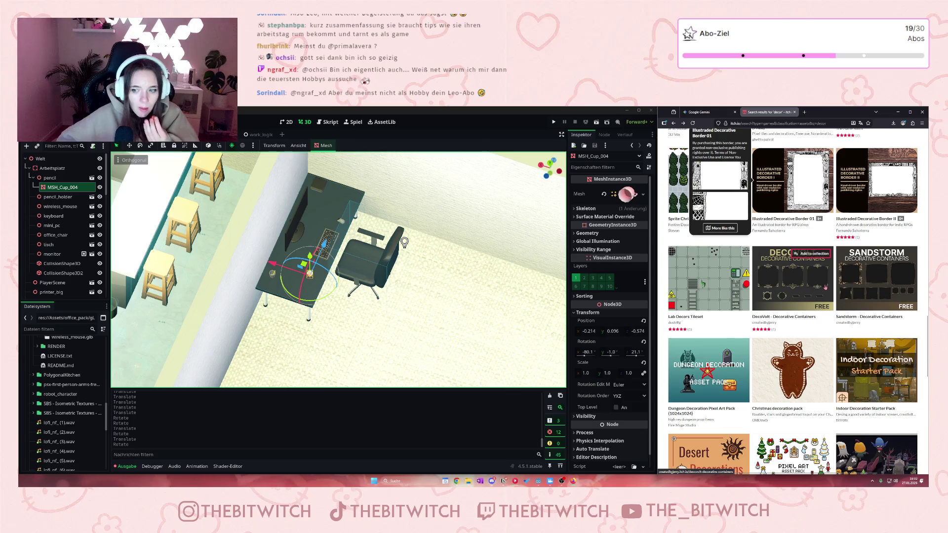
scroll(826, 287, "down", 3)
scroll(842, 288, "down", 5)
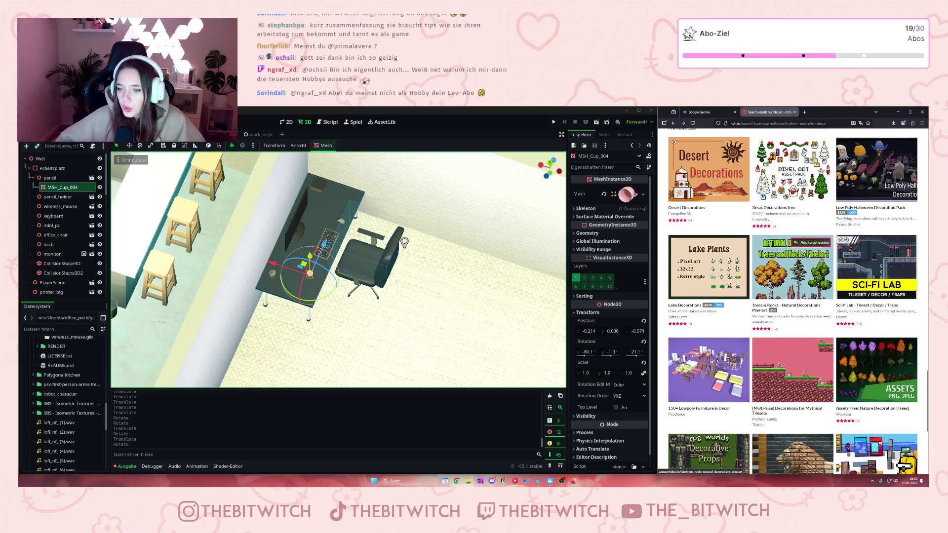
scroll(832, 261, "down", 5)
scroll(814, 261, "up", 4)
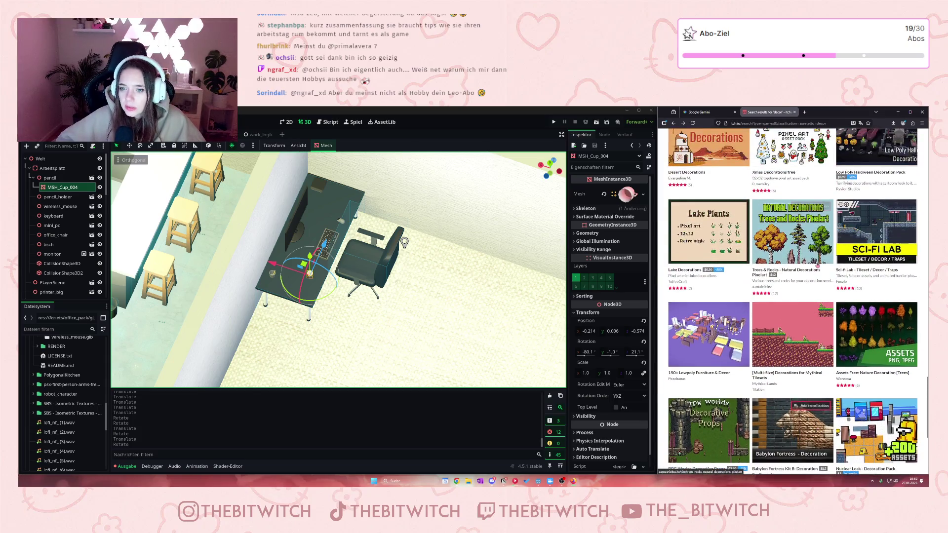
scroll(815, 262, "down", 2)
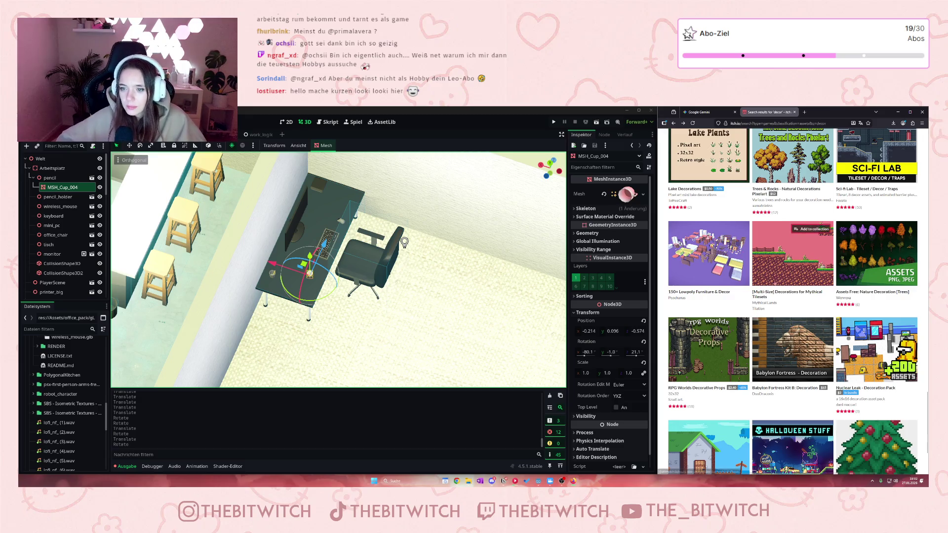
- Open the 150+ Lowpoly Furniture & Decor page and read its note about fbx files
left_click(734, 271)
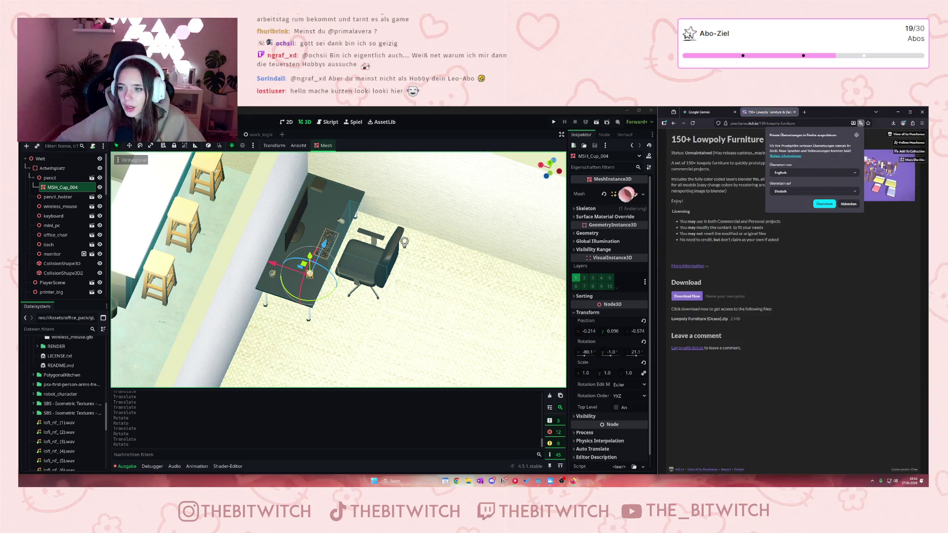
left_click(847, 201)
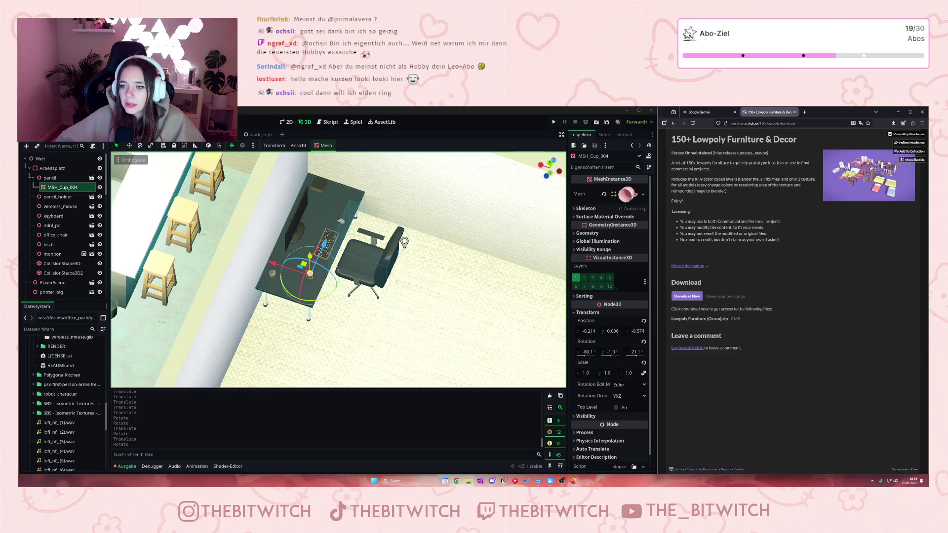
left_click_drag(762, 180, 780, 185)
left_click(723, 191)
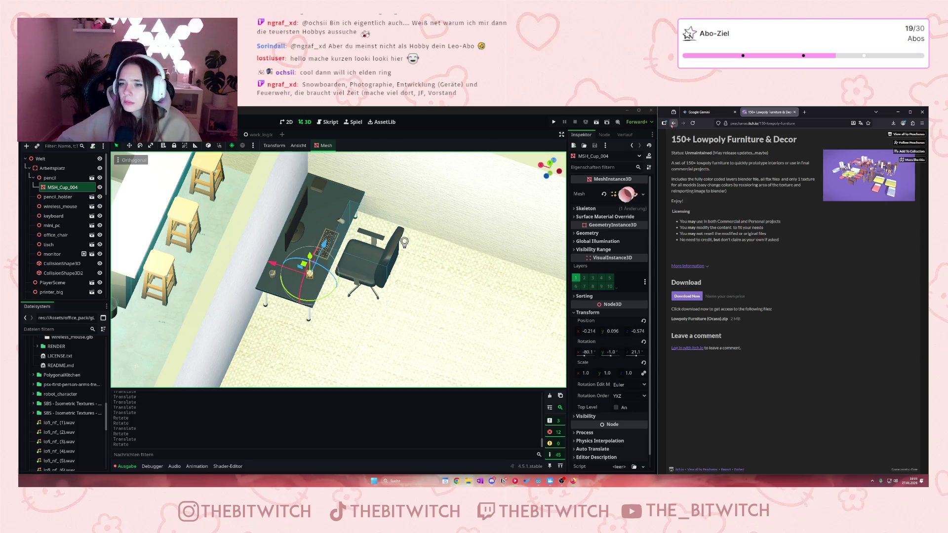
- Download the pack's zip file for free and return to the decor results
left_click(689, 298)
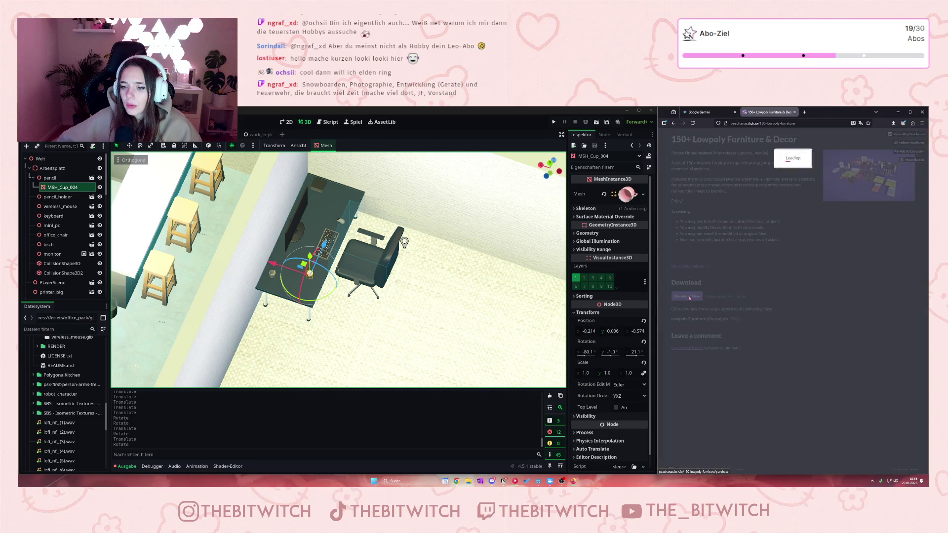
left_click(775, 195)
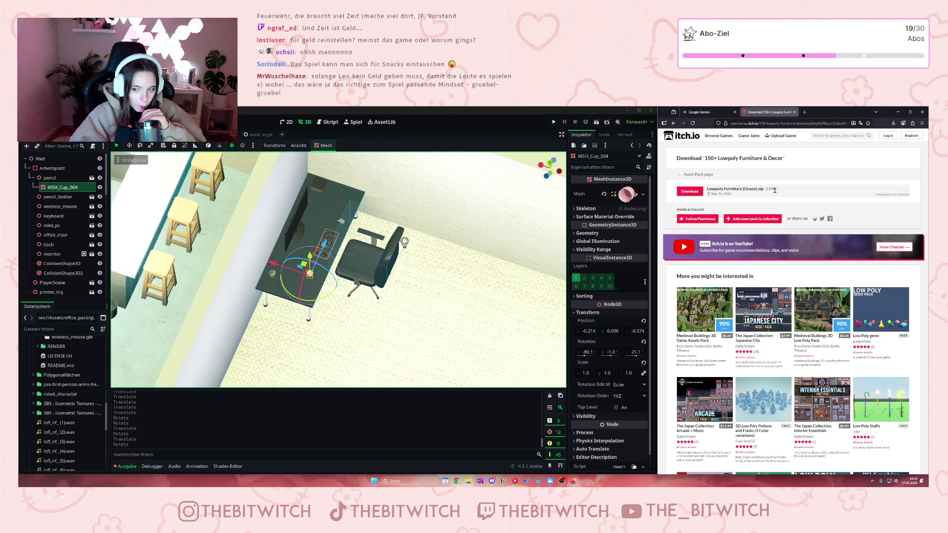
left_click(695, 190)
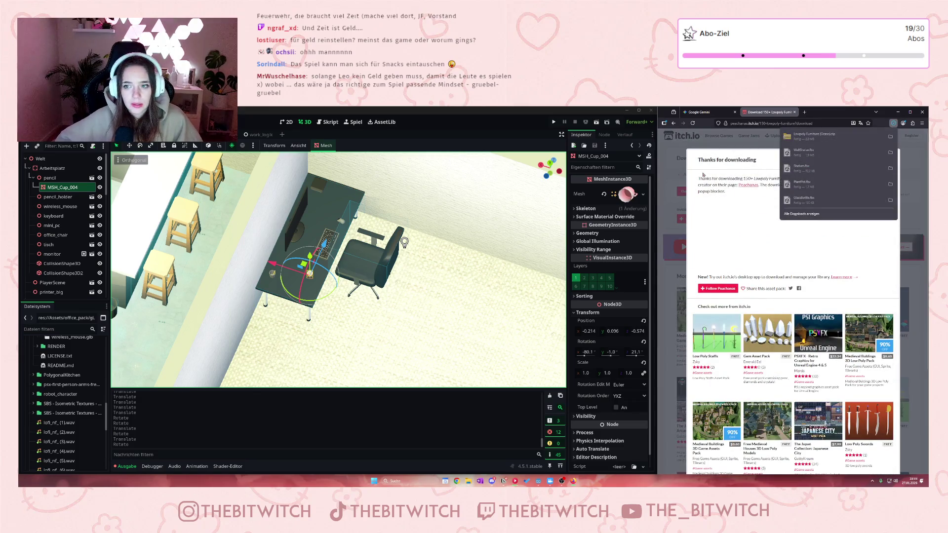
left_click(673, 123)
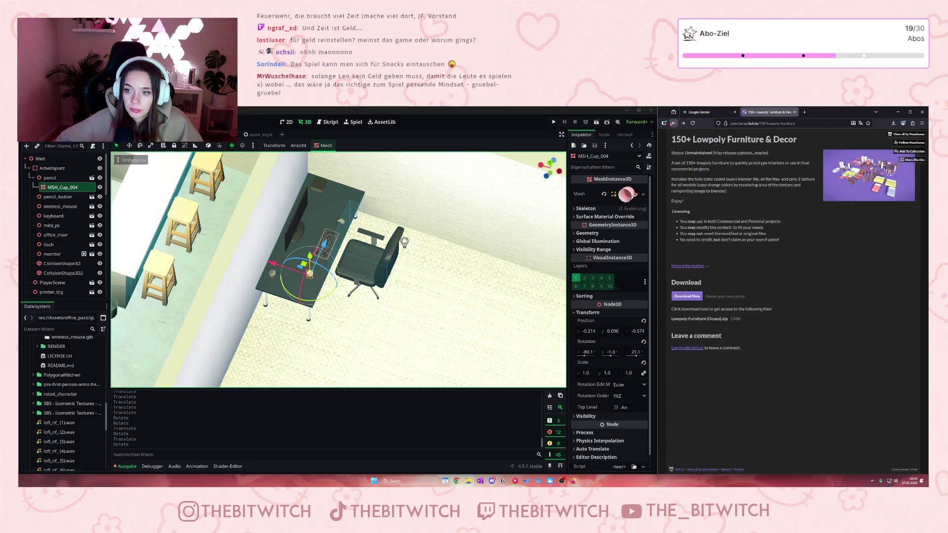
left_click(673, 123)
scroll(754, 318, "down", 5)
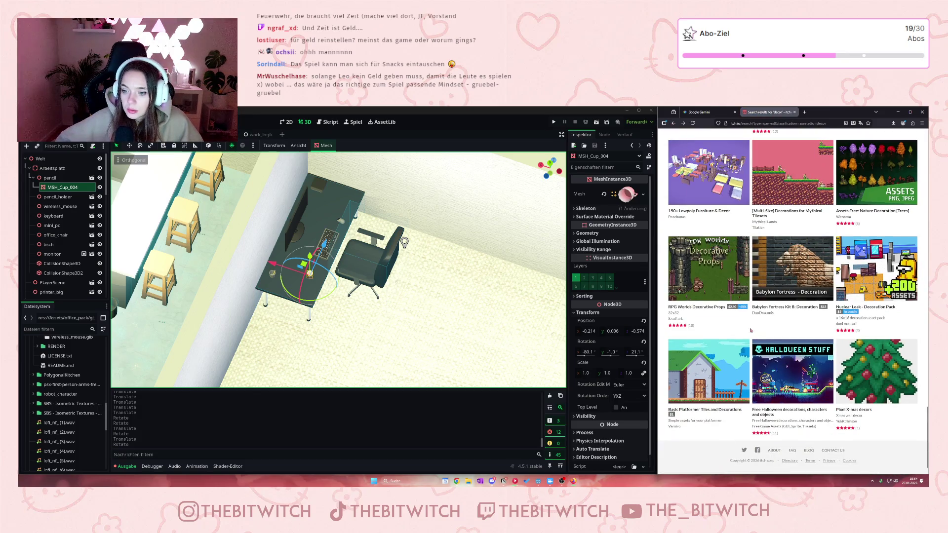
scroll(795, 337, "down", 5)
scroll(793, 337, "up", 5)
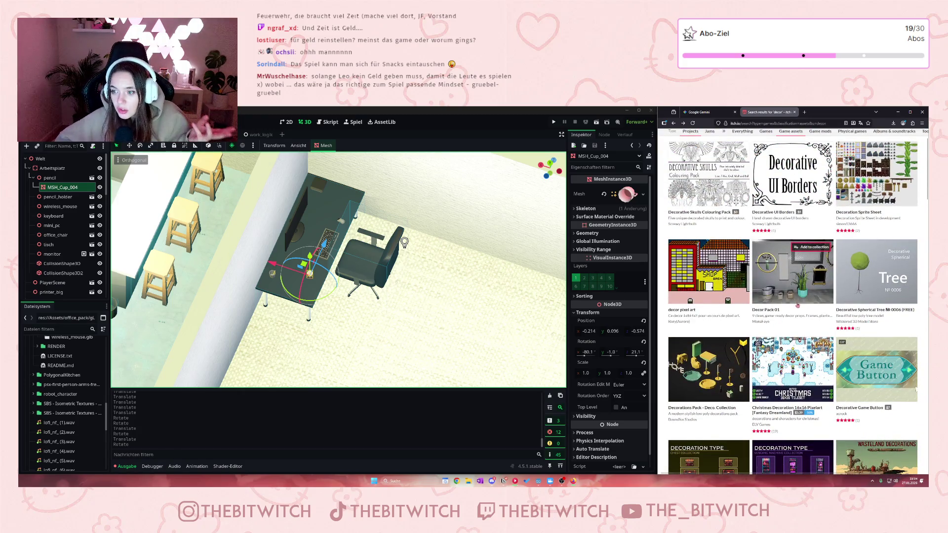
scroll(795, 306, "up", 2)
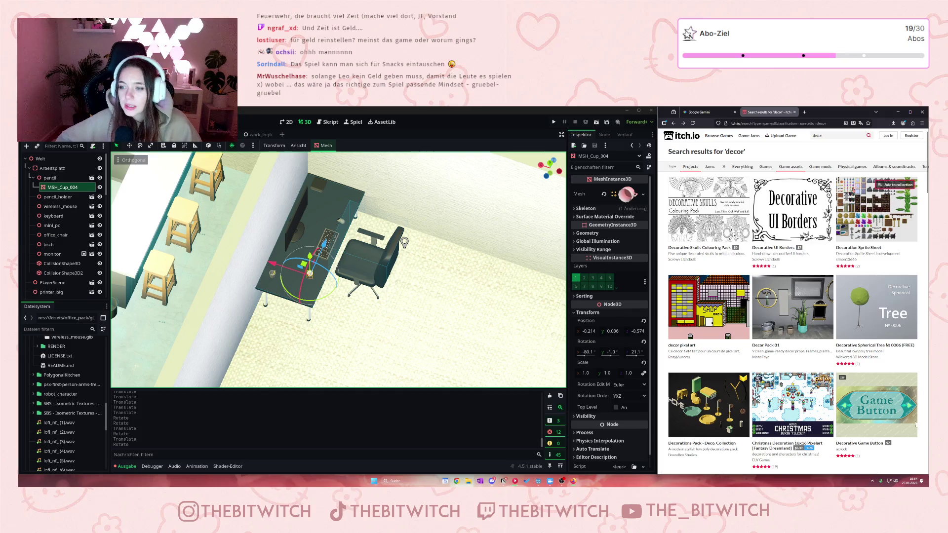
mouse_move(771, 181)
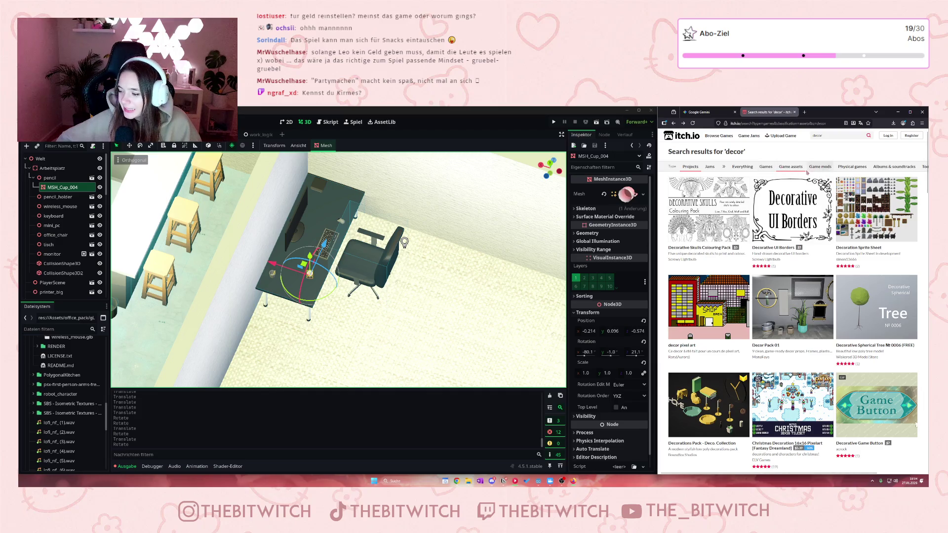
mouse_move(793, 233)
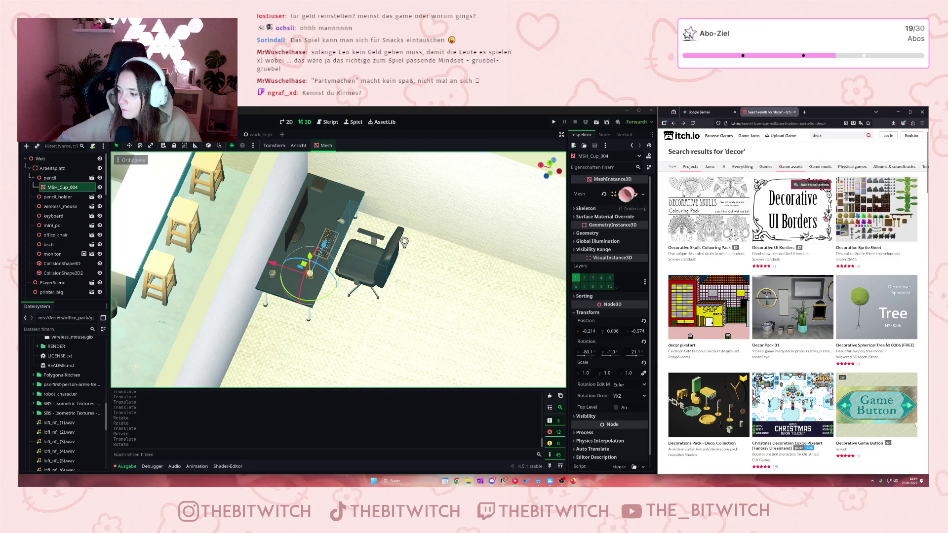
mouse_move(824, 216)
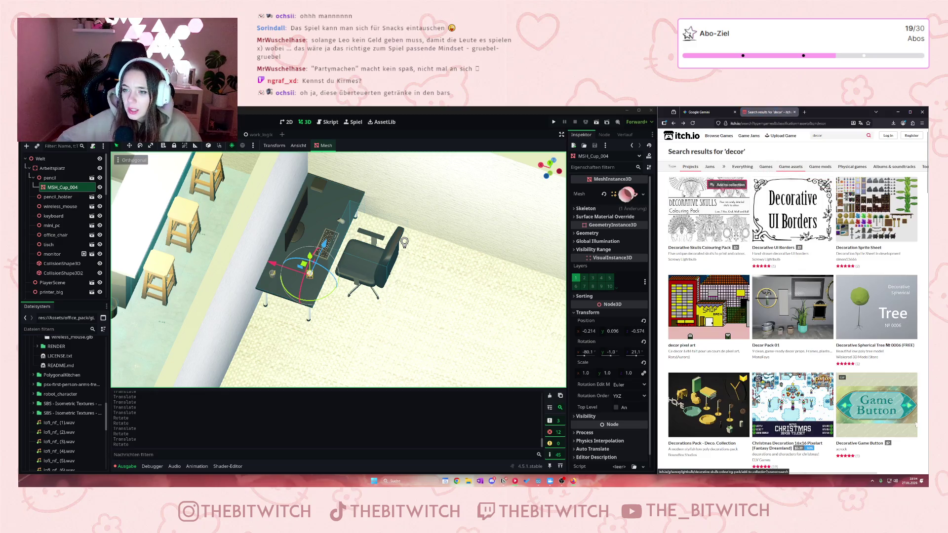
left_click(827, 136)
- Select the search term, then scroll through the 'decor' results past Decorative Sprite Sheet and Decor Pack 01
key("ctrl+a")
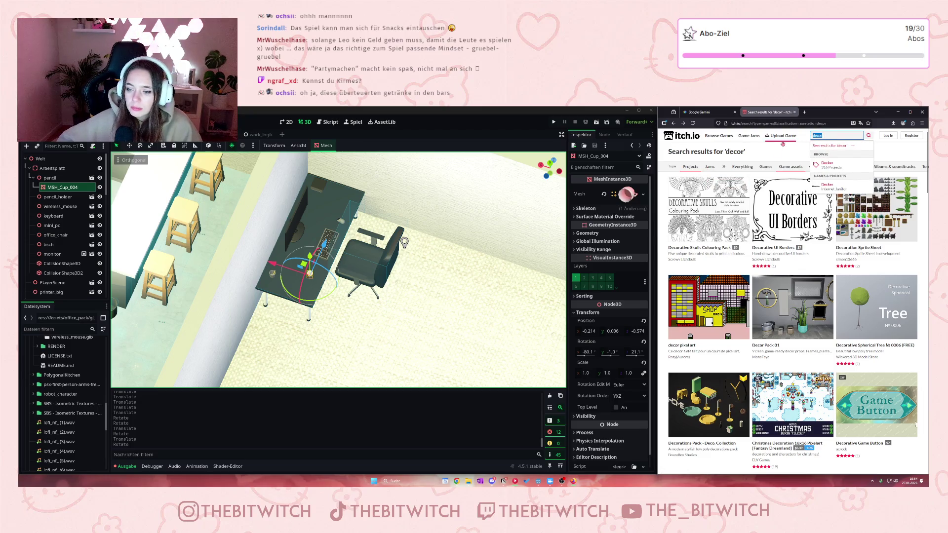
scroll(792, 321, "down", 3)
scroll(851, 307, "down", 3)
scroll(844, 309, "down", 2)
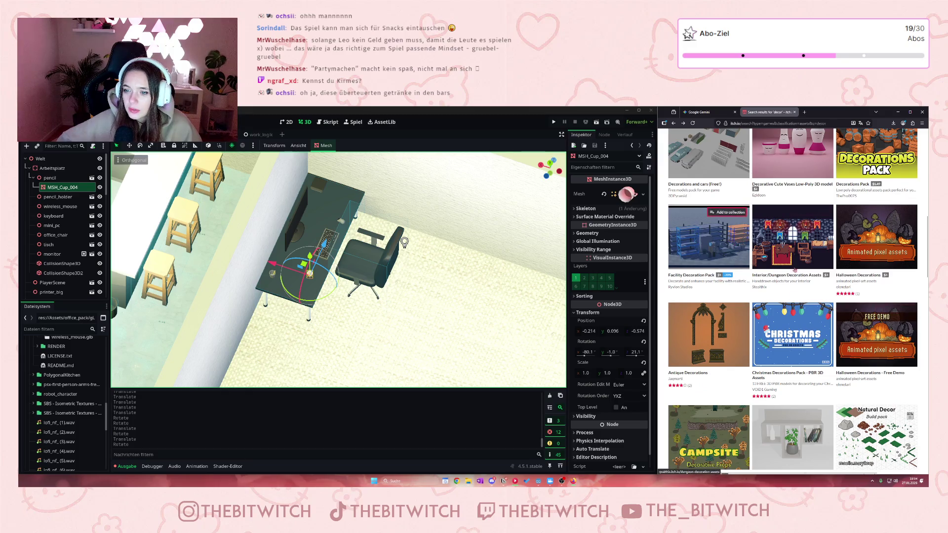
scroll(833, 303, "down", 3)
scroll(833, 303, "down", 3)
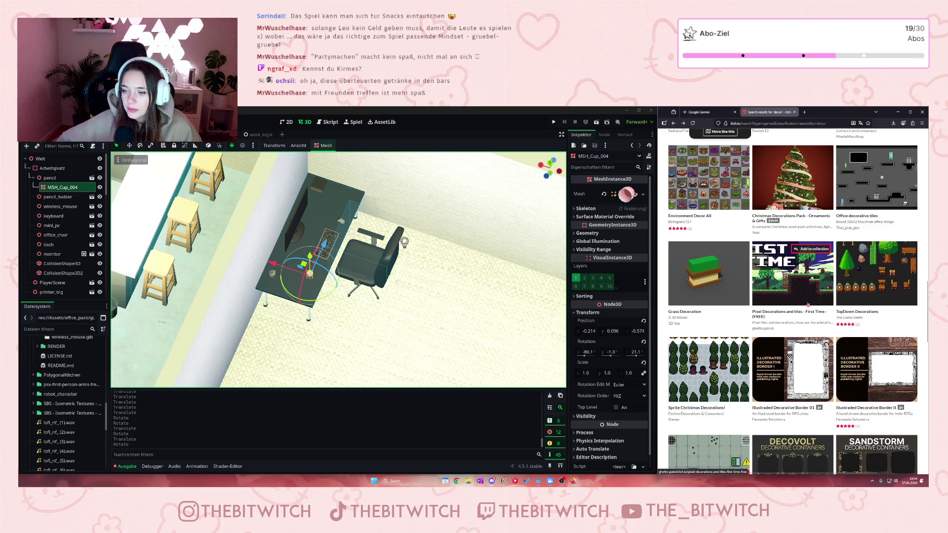
scroll(808, 304, "down", 4)
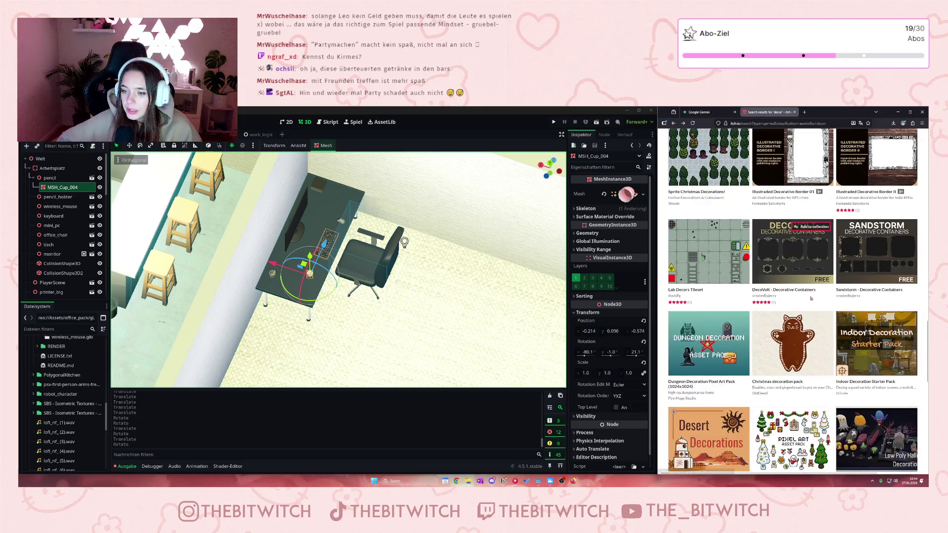
scroll(862, 336, "down", 1)
mouse_move(862, 336)
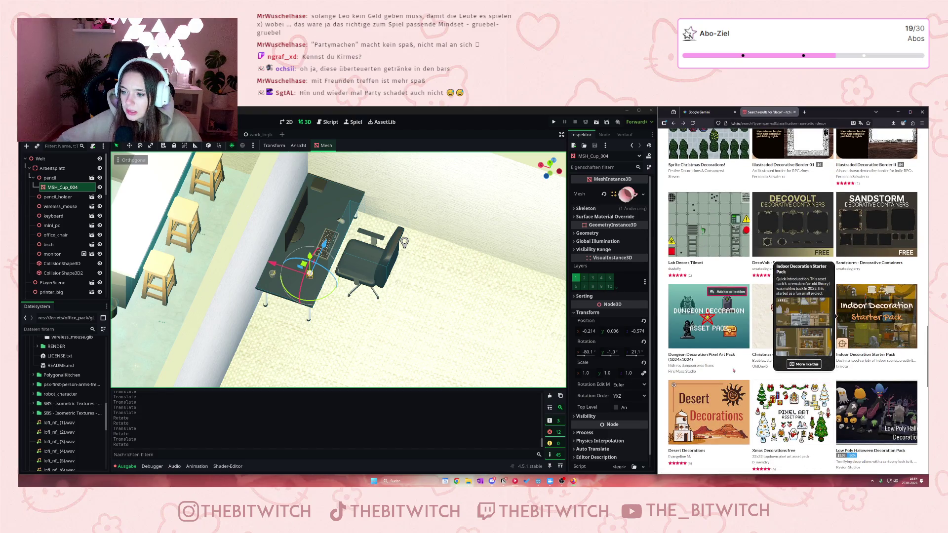
scroll(735, 340, "down", 2)
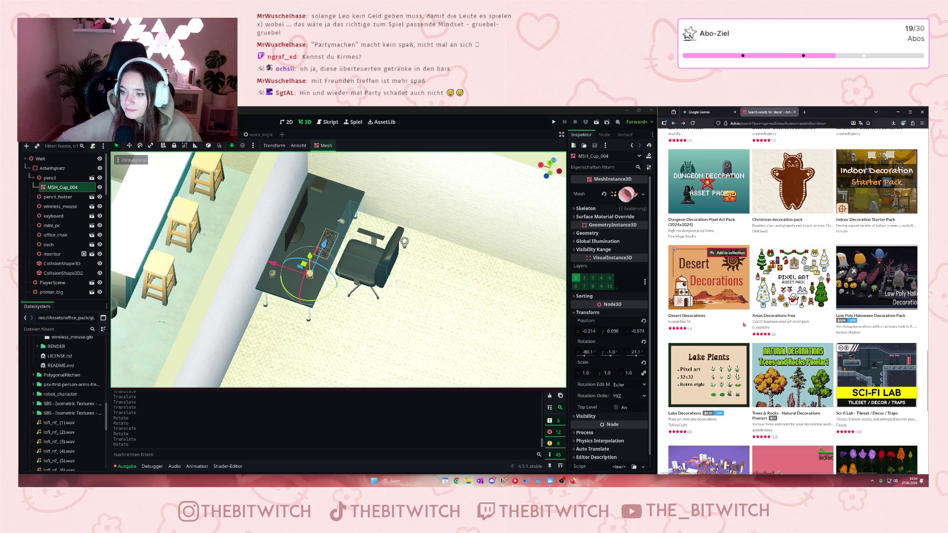
scroll(744, 325, "down", 4)
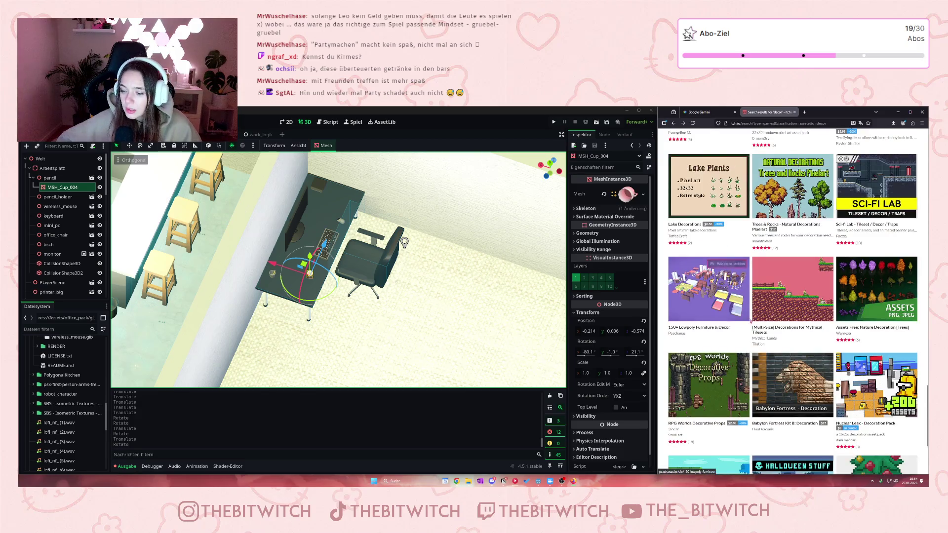
scroll(750, 322, "down", 1)
scroll(751, 319, "down", 2)
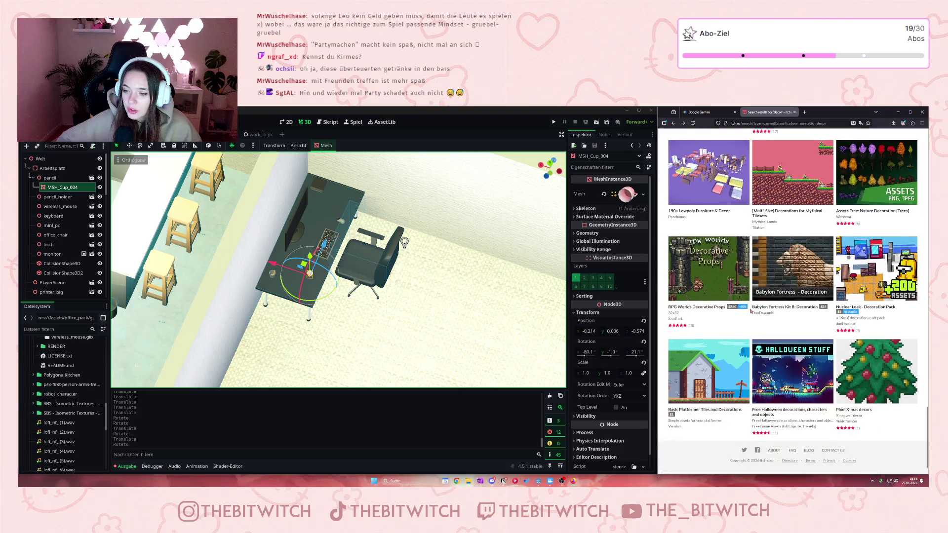
scroll(752, 317, "down", 5)
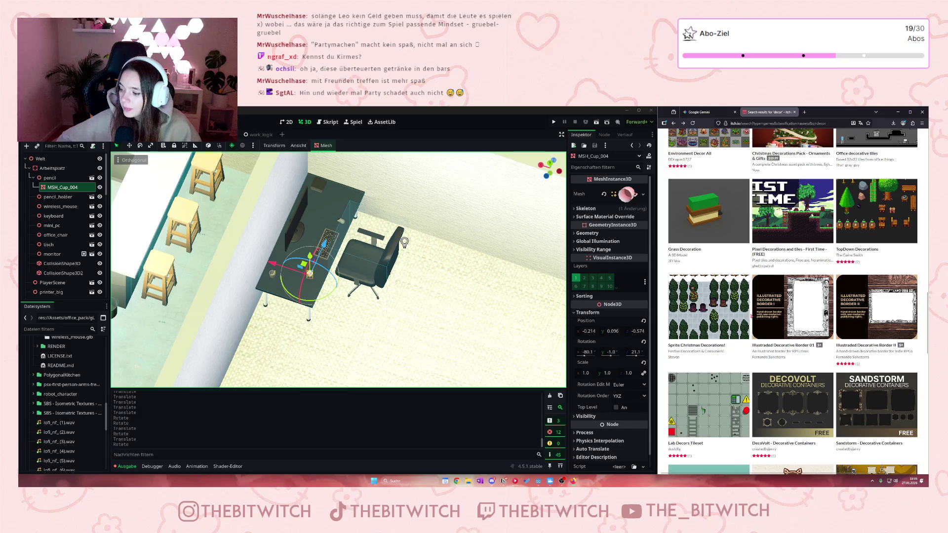
mouse_move(730, 322)
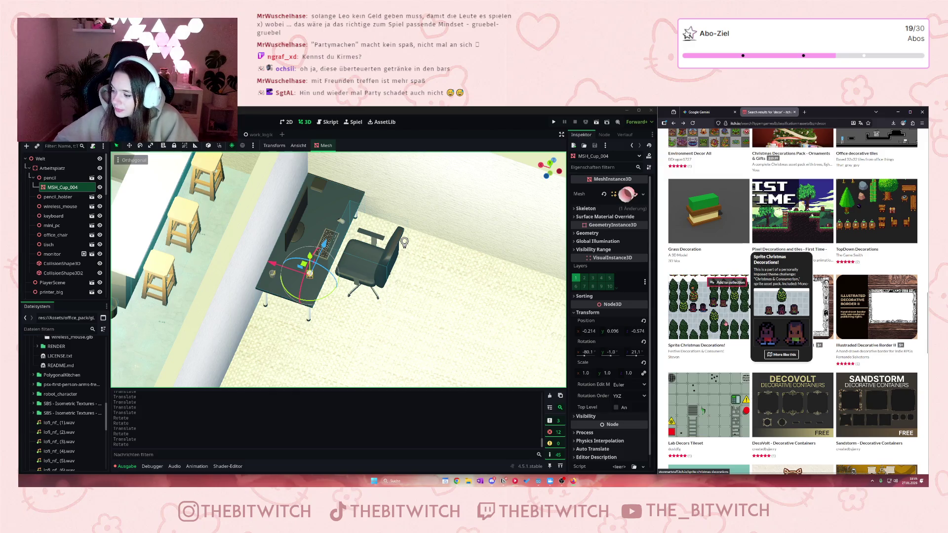
scroll(731, 243, "down", 10)
scroll(733, 272, "up", 10)
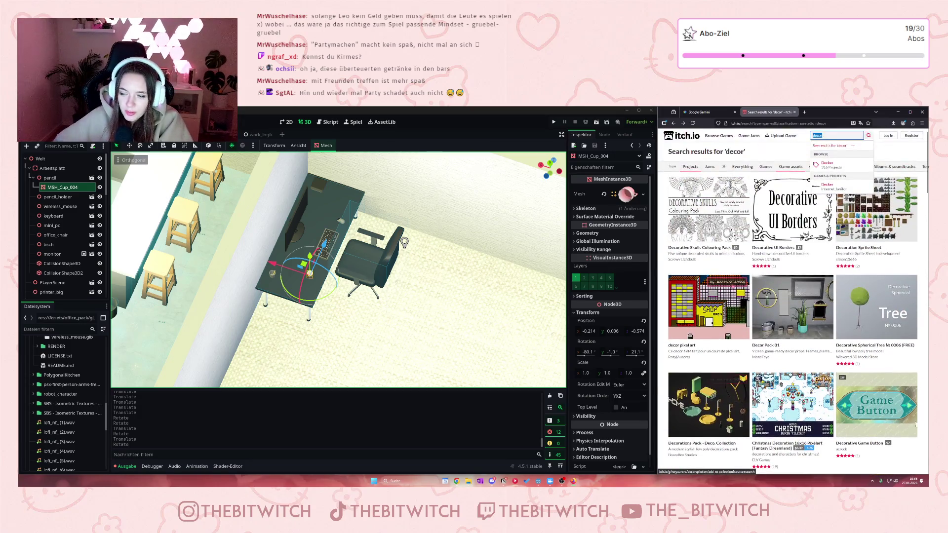
scroll(732, 272, "down", 9)
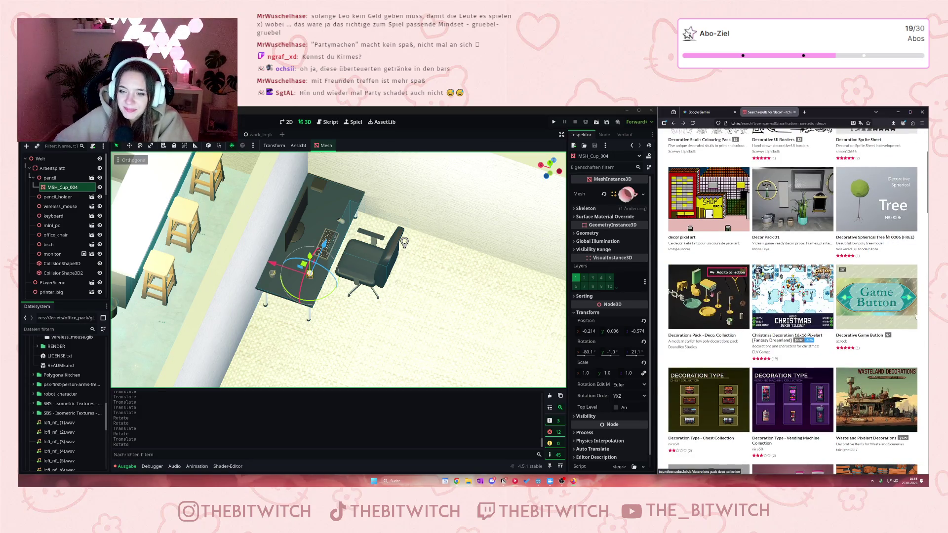
left_click(696, 309)
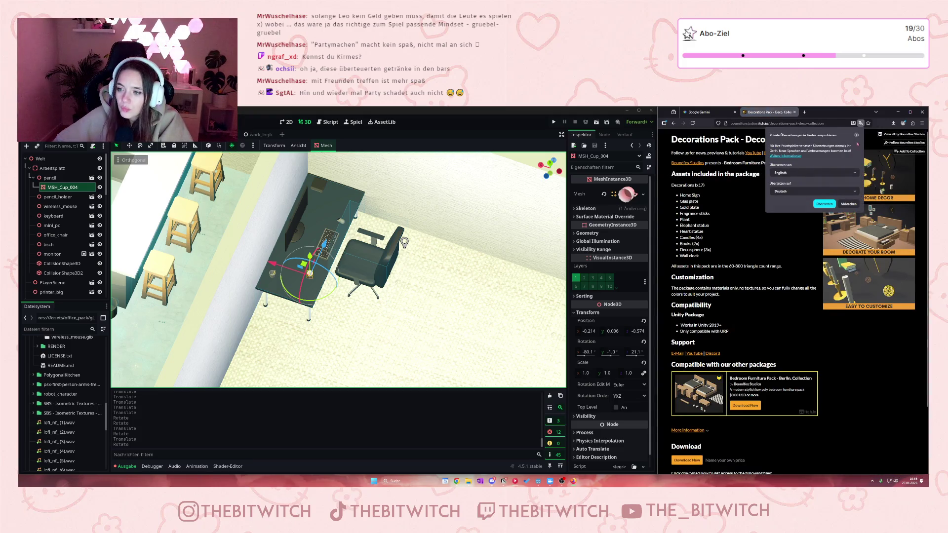
left_click(848, 204)
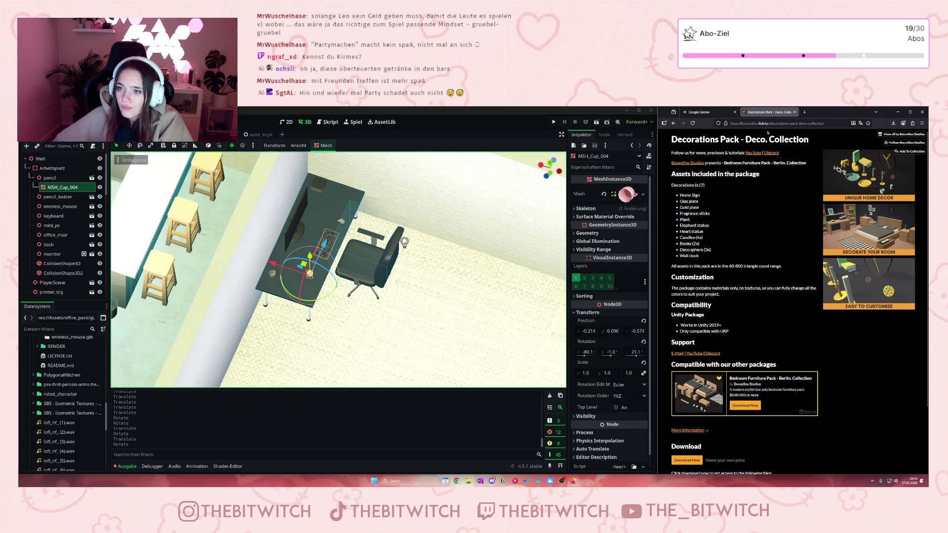
left_click(674, 123)
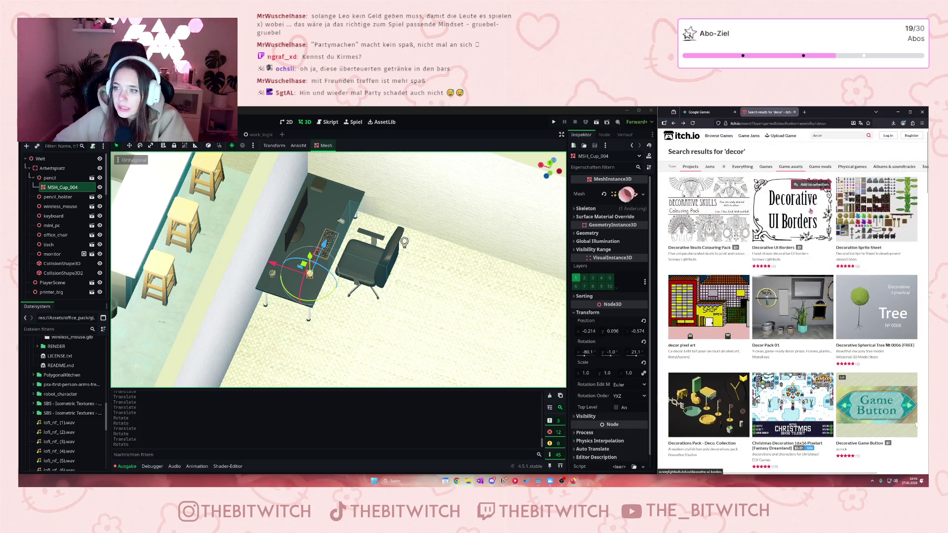
double_click(818, 136)
- Search itch.io for 'living room' and open the first Living Room result
type("living room")
key("Return")
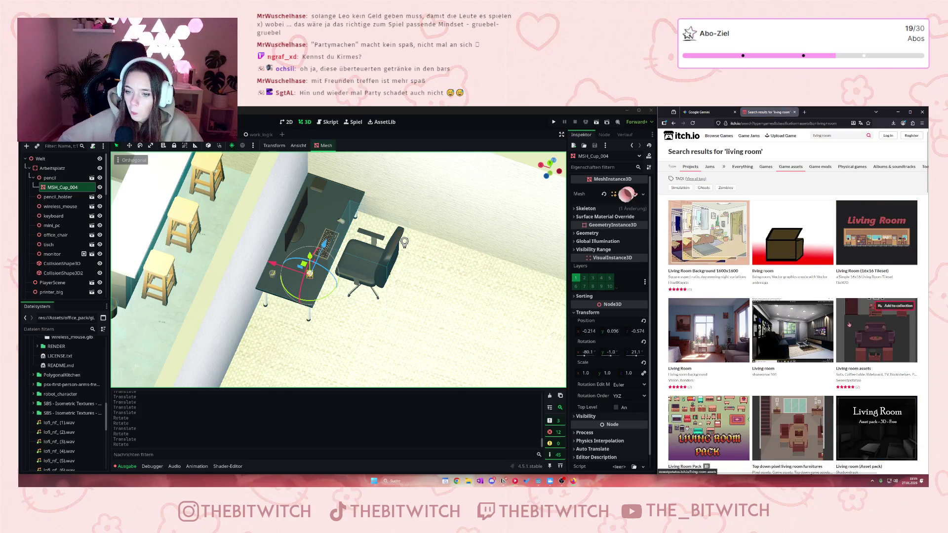
scroll(849, 323, "down", 2)
left_click(708, 254)
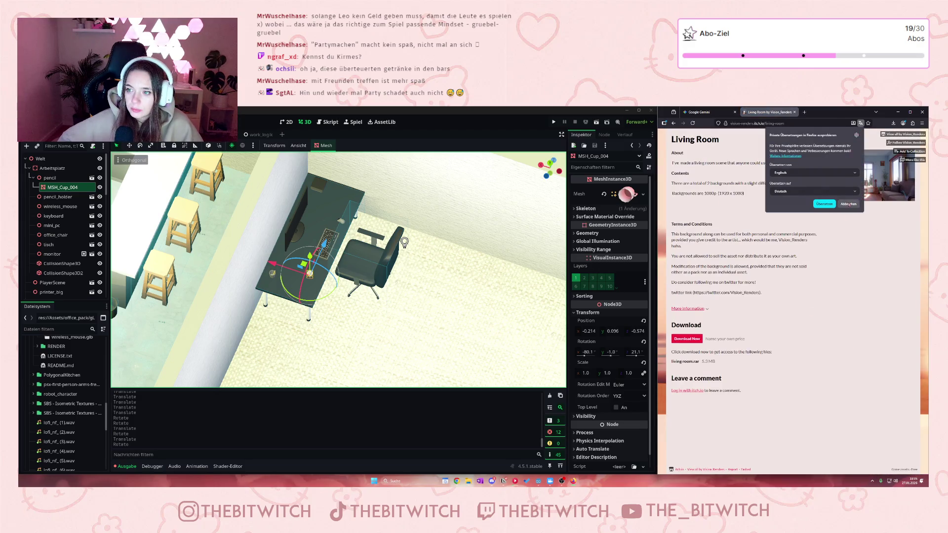
left_click(848, 204)
- Return to the living room results and scroll down to packs like PSX Living Room
left_click(673, 123)
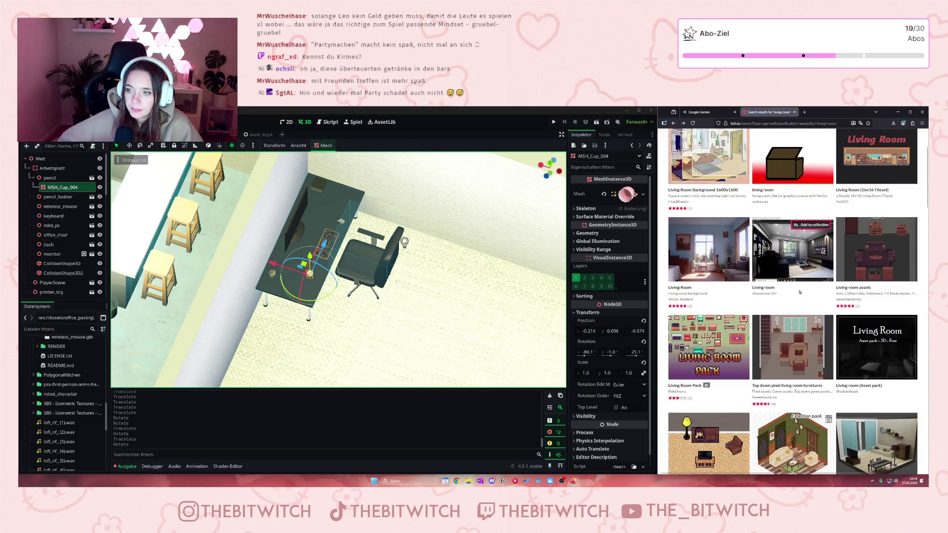
scroll(799, 292, "down", 1)
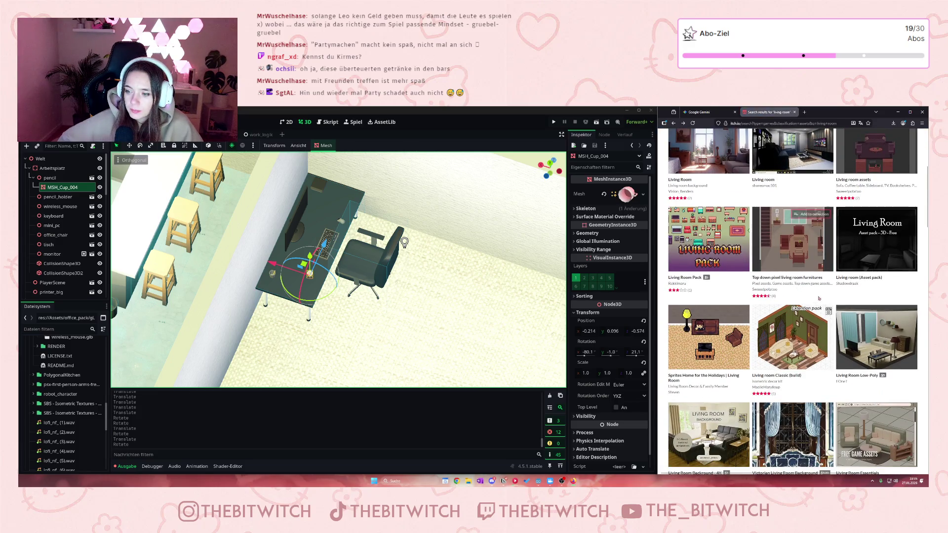
scroll(804, 281, "down", 2)
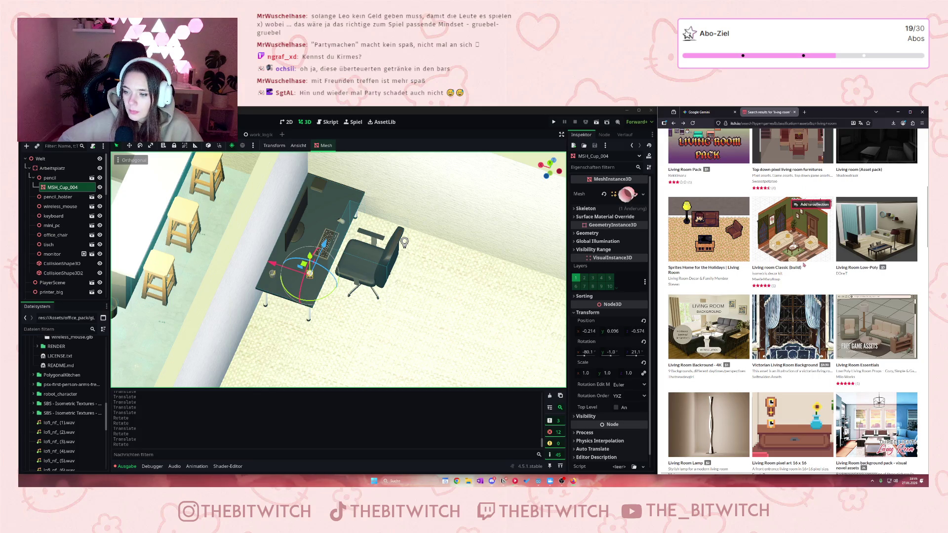
scroll(804, 266, "down", 4)
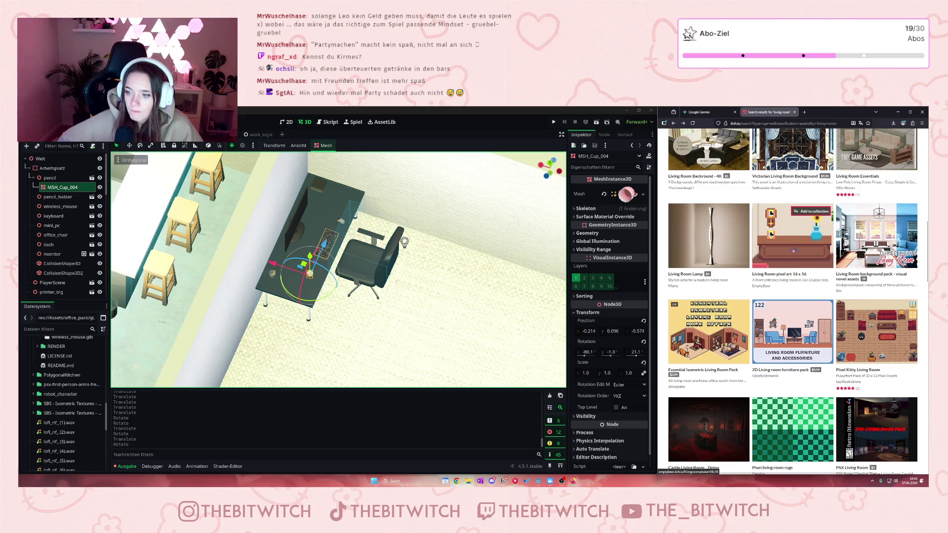
scroll(793, 251, "down", 4)
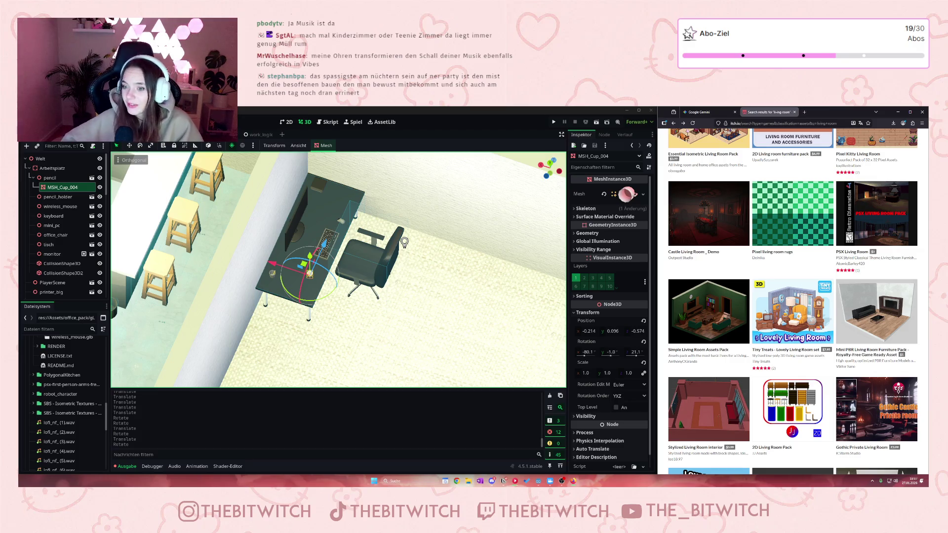
scroll(883, 316, "down", 2)
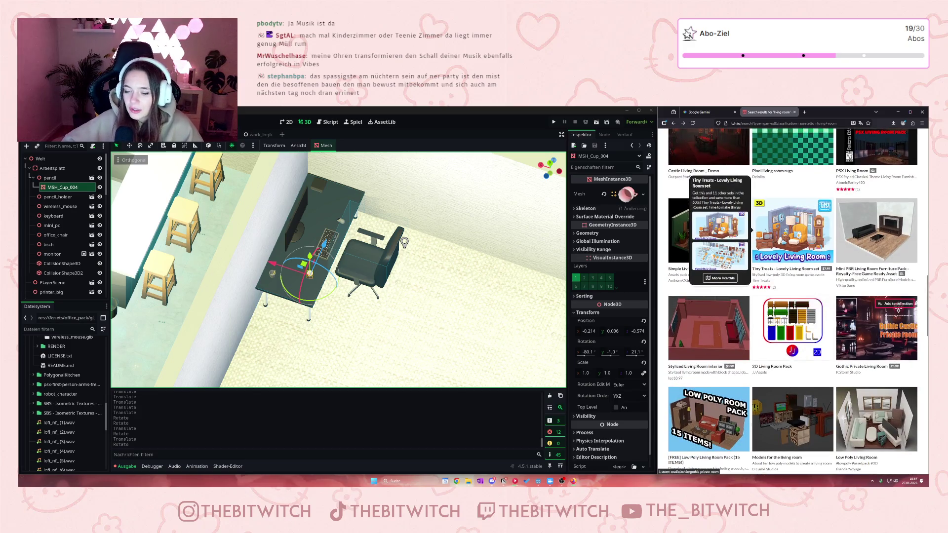
scroll(854, 353, "down", 3)
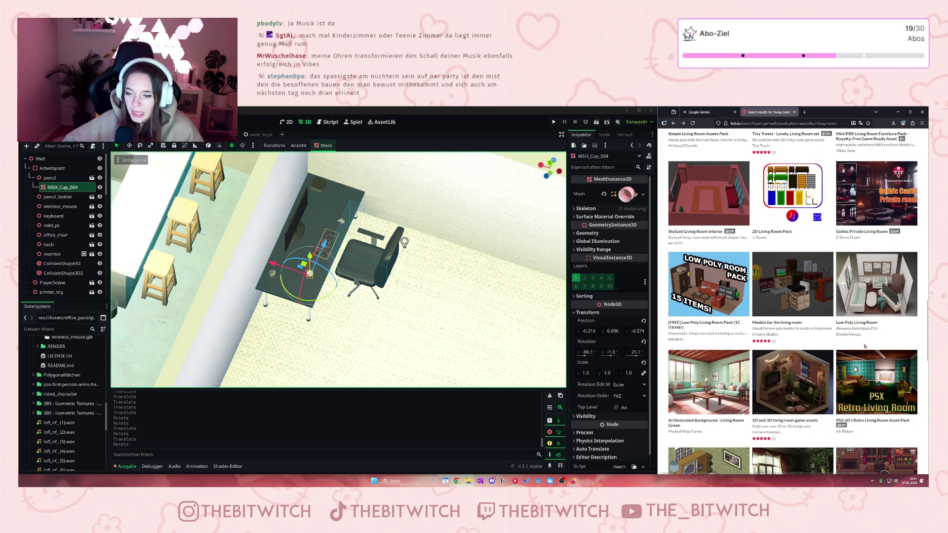
scroll(865, 347, "down", 3)
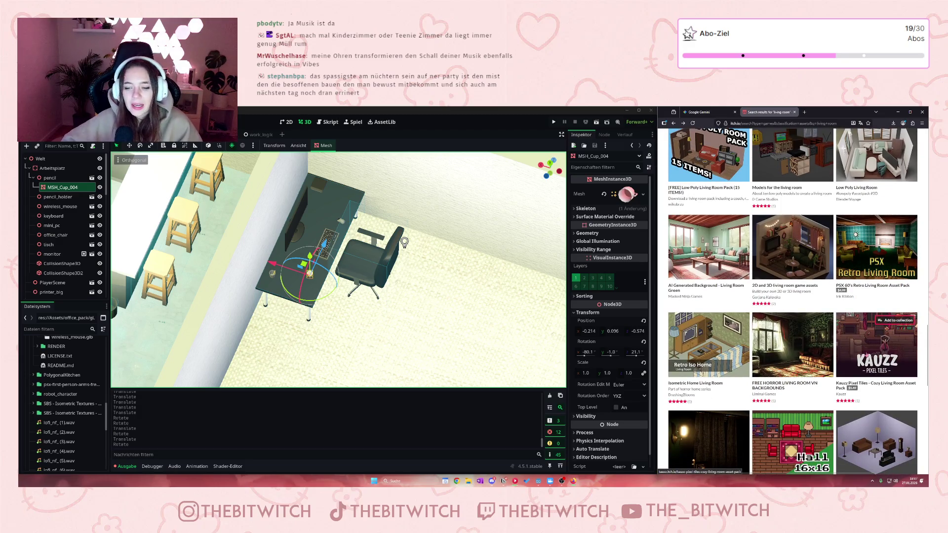
scroll(865, 356, "down", 3)
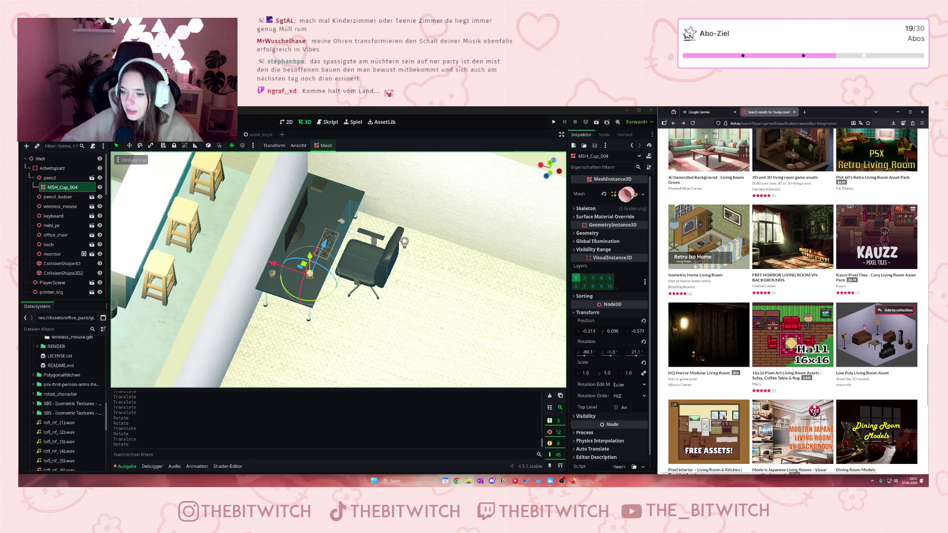
scroll(869, 322, "down", 2)
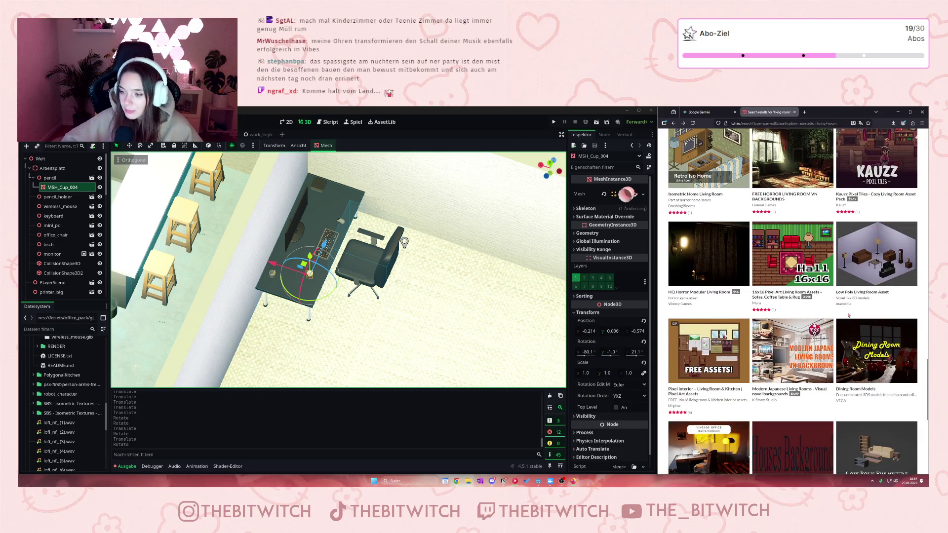
scroll(853, 321, "down", 3)
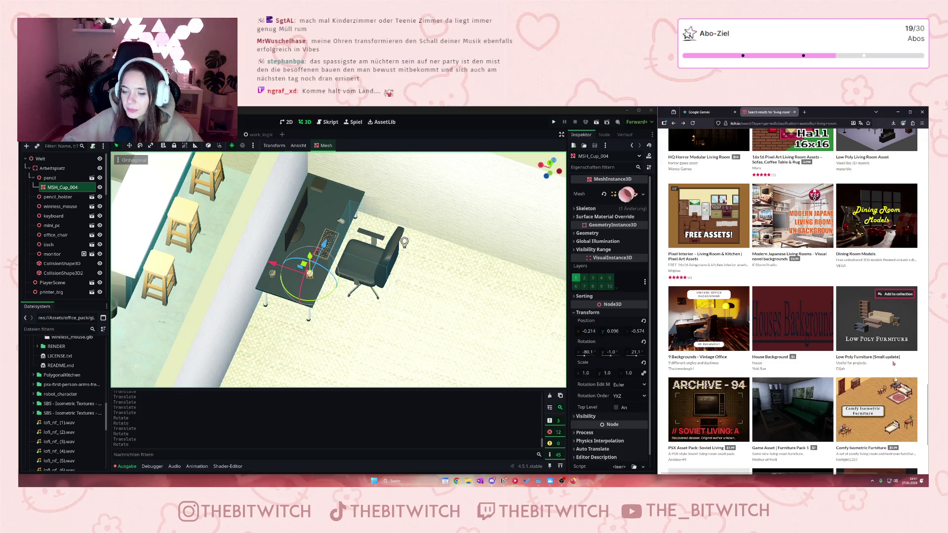
scroll(898, 368, "down", 3)
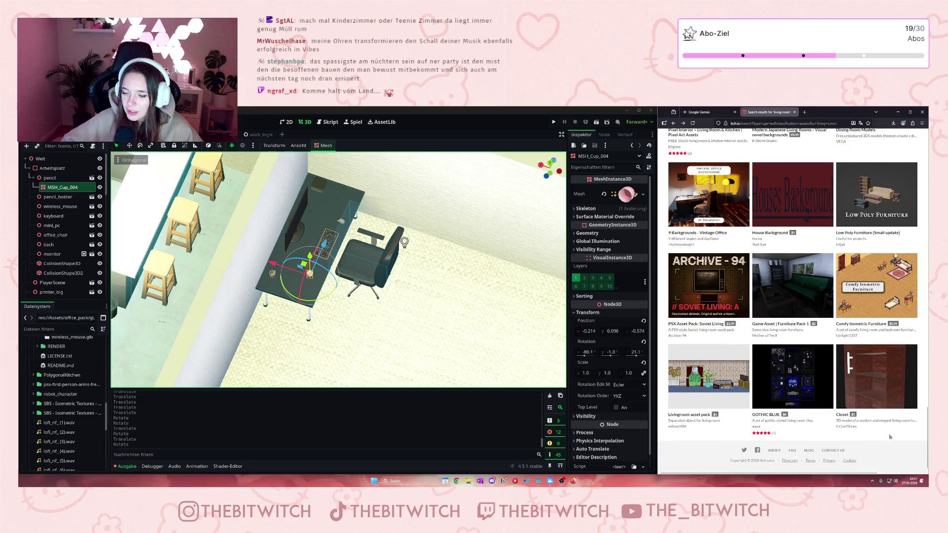
scroll(892, 433, "down", 5)
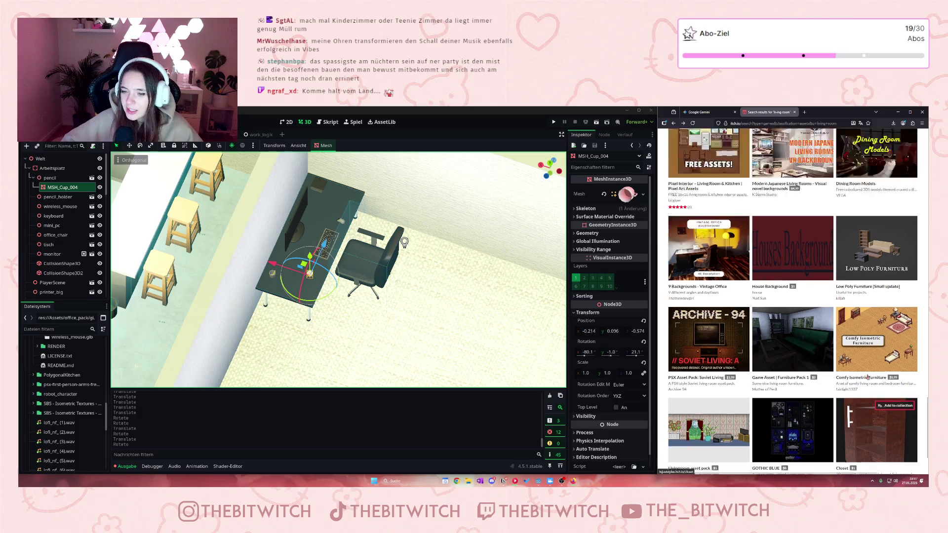
scroll(892, 433, "up", 15)
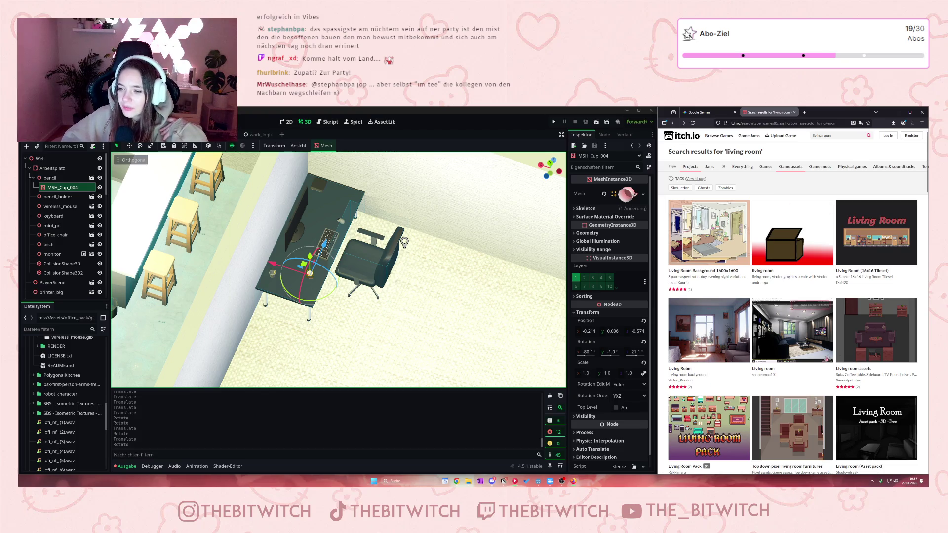
- Search itch.io for 'room' and scroll through the results
left_click(836, 138)
key("ctrl+a")
type("room")
key("Return")
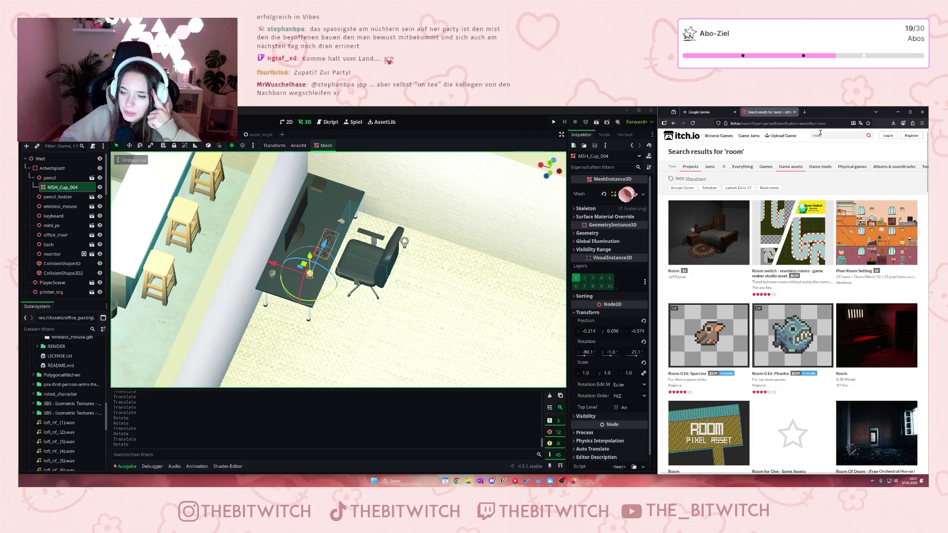
scroll(820, 199, "down", 3)
scroll(820, 199, "down", 6)
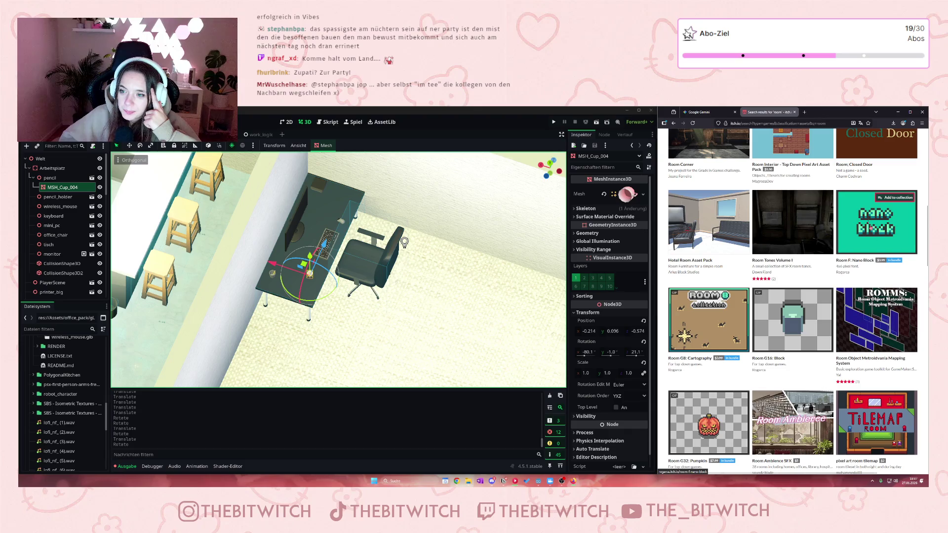
scroll(837, 261, "down", 4)
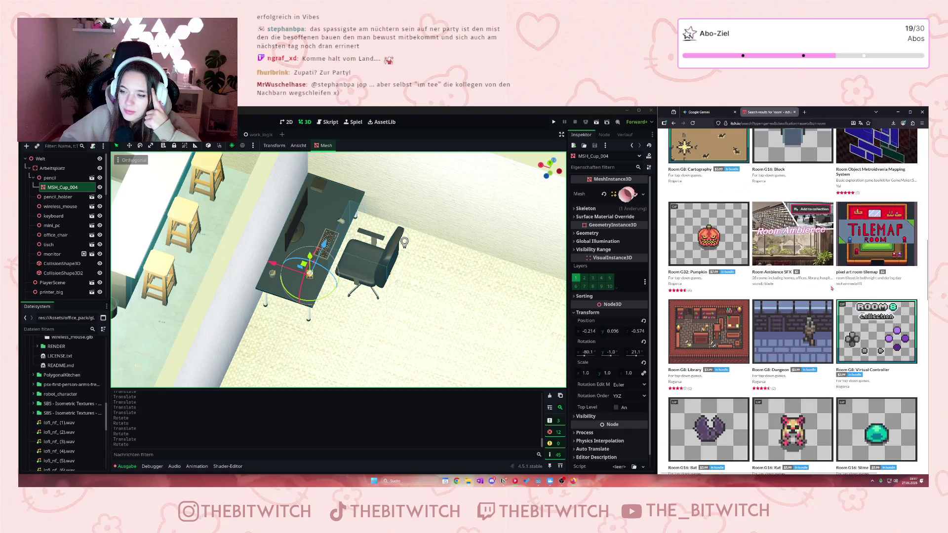
scroll(835, 282, "down", 8)
scroll(812, 287, "up", 3)
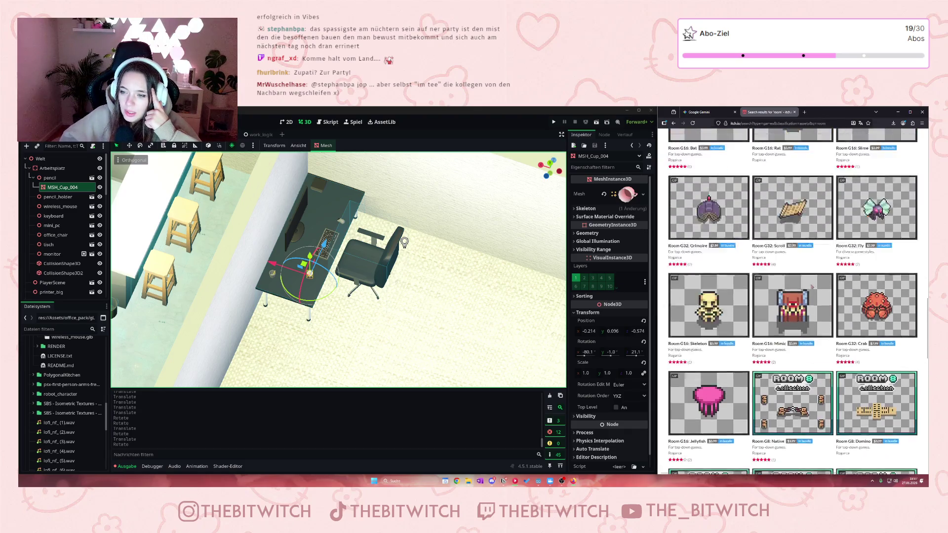
scroll(790, 276, "down", 4)
scroll(785, 273, "down", 10)
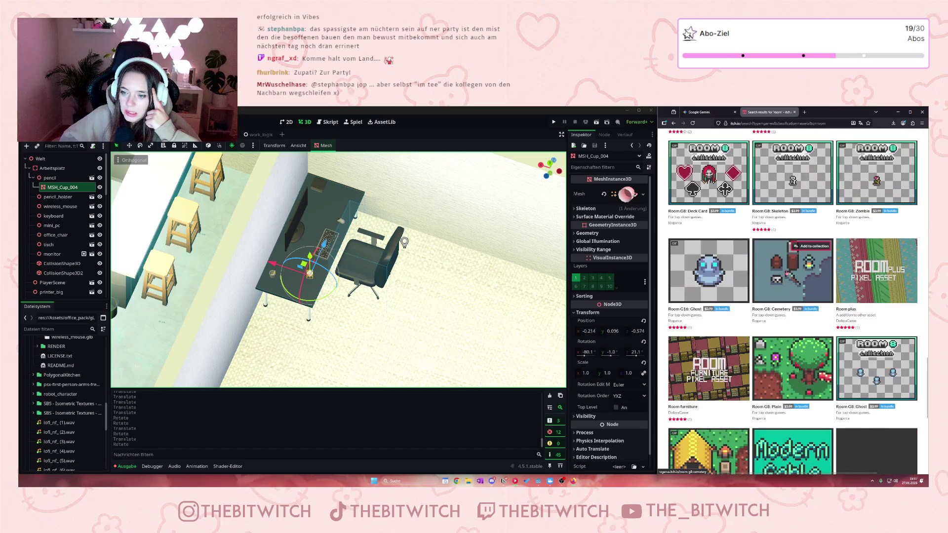
scroll(771, 275, "down", 10)
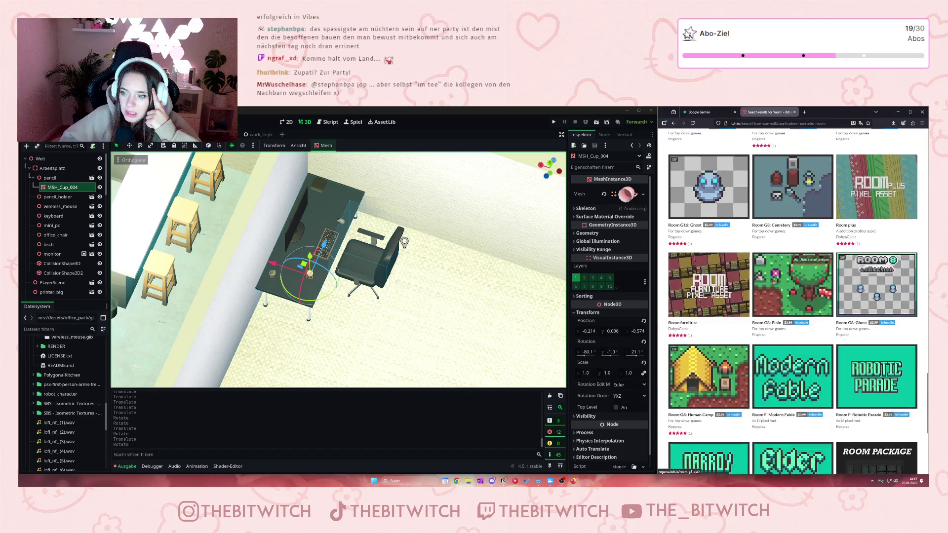
- Return to the 'living room' search and open the full list of popular tags
key("alt+Left")
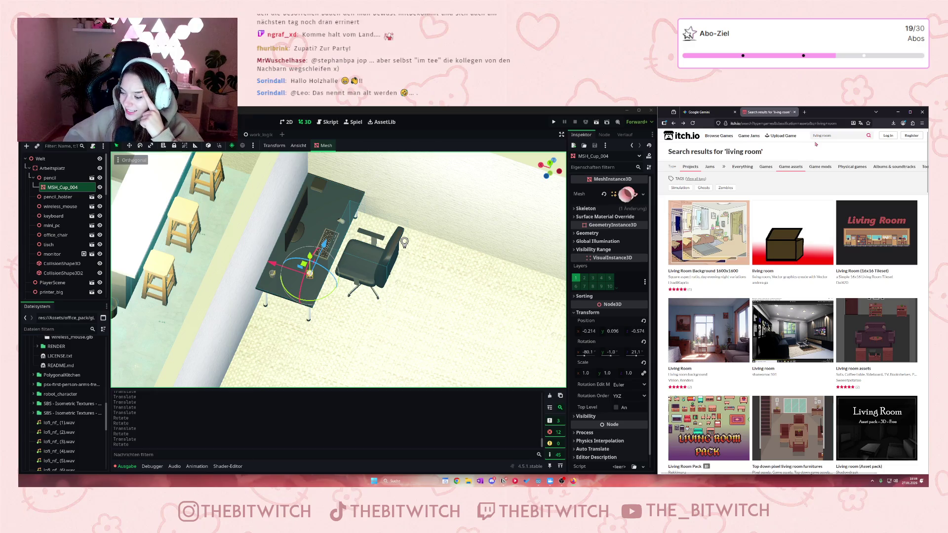
scroll(841, 285, "down", 5)
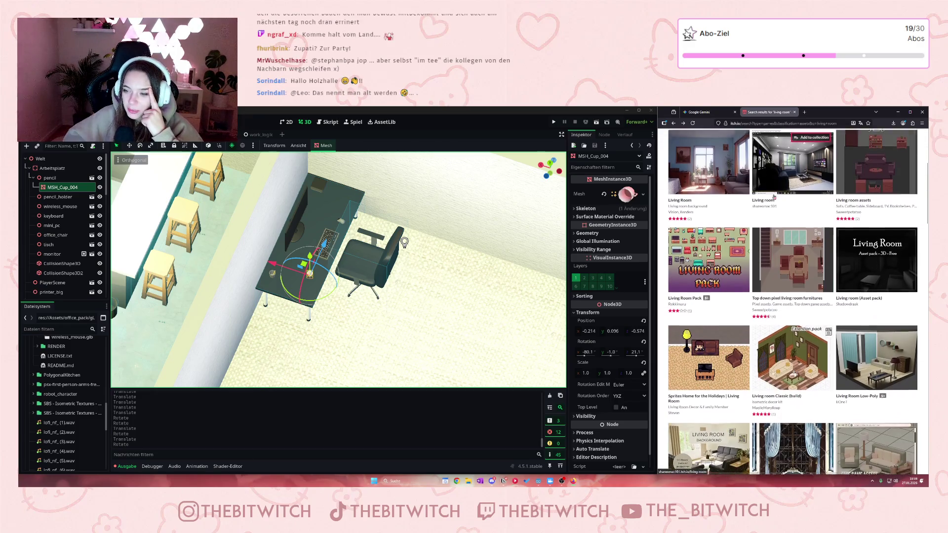
scroll(840, 285, "up", 5)
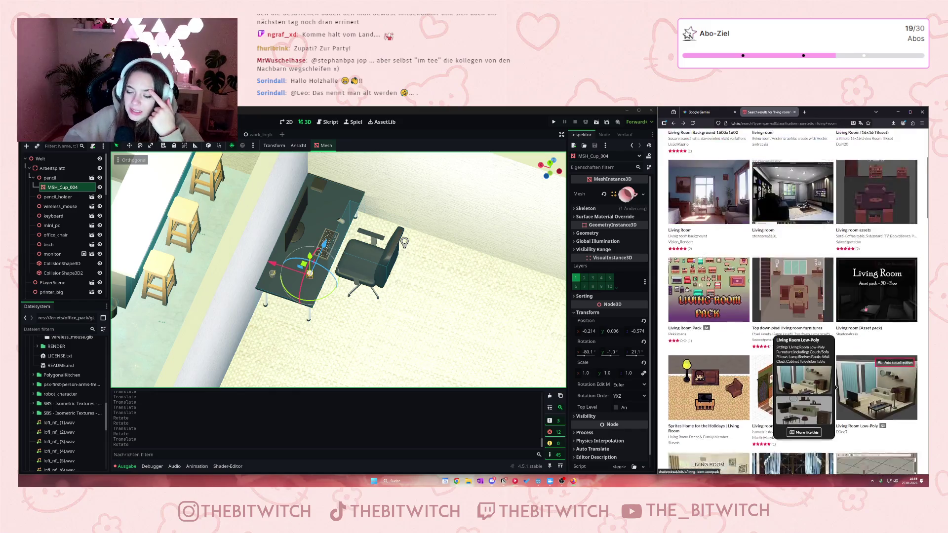
triple_click(834, 135)
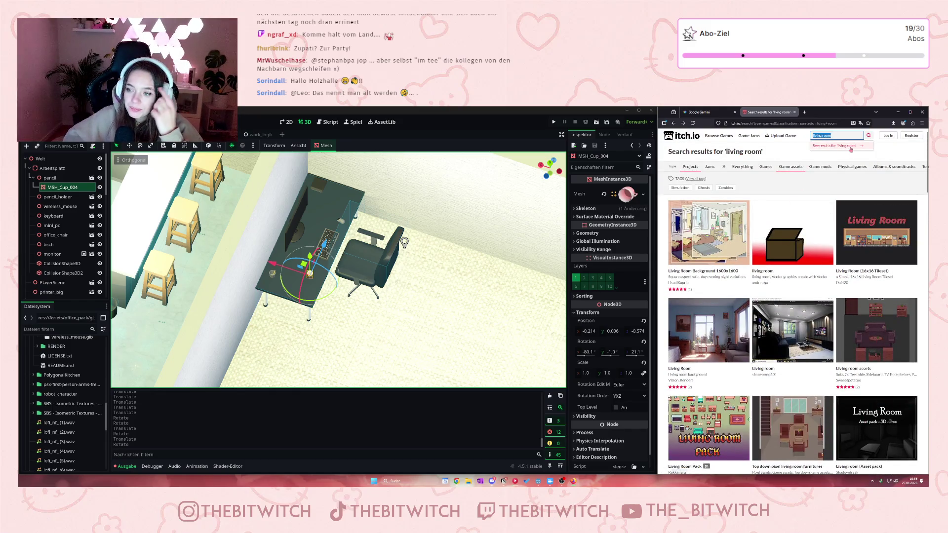
left_click(850, 149)
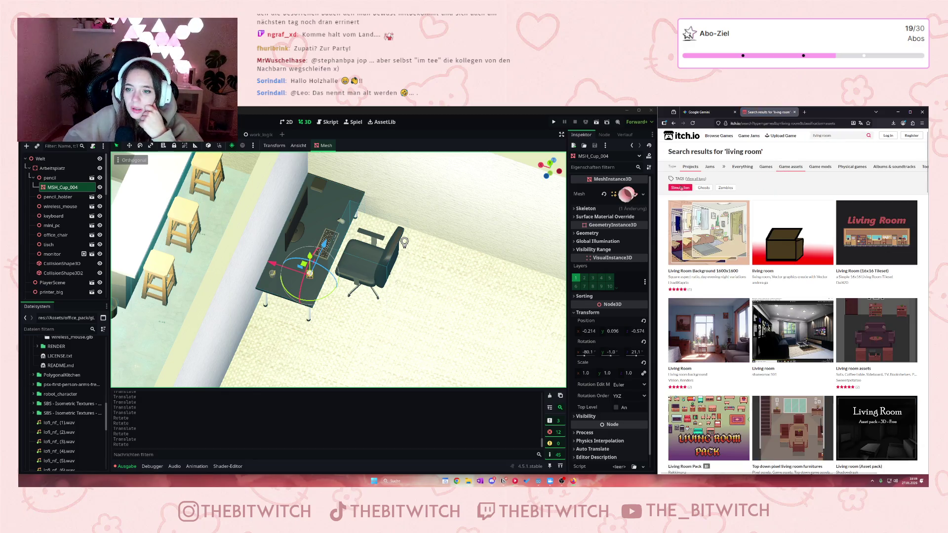
left_click(693, 180)
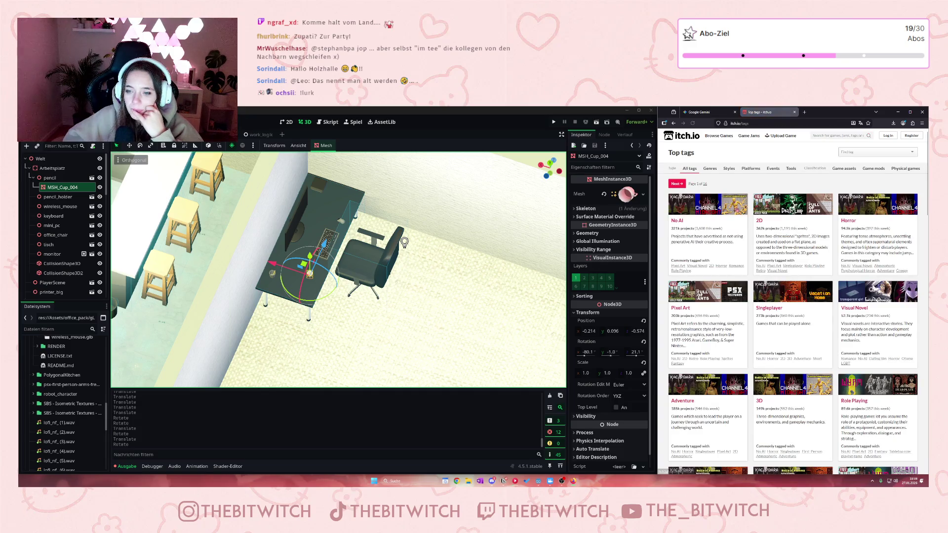
- Browse the games tagged 3D, then switch the listing category to Game assets
scroll(832, 350, "down", 3)
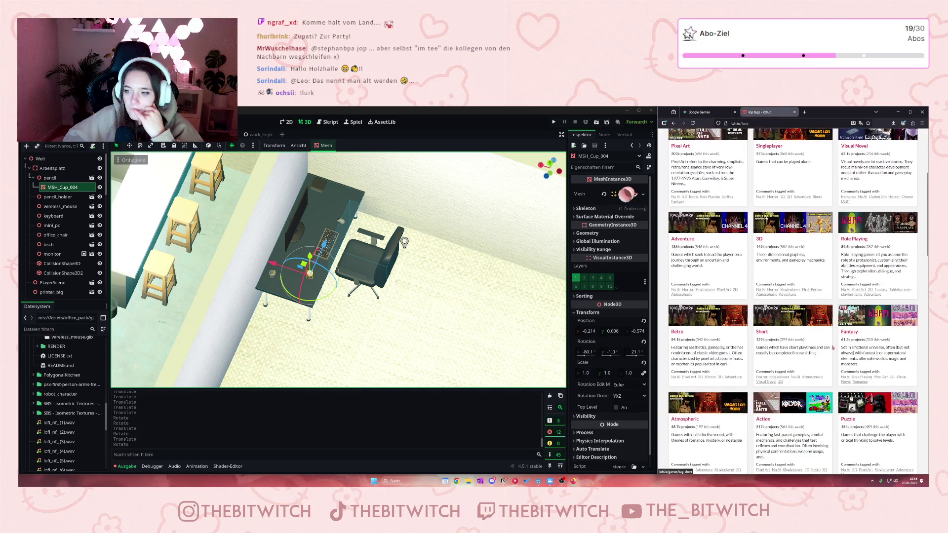
left_click(760, 239)
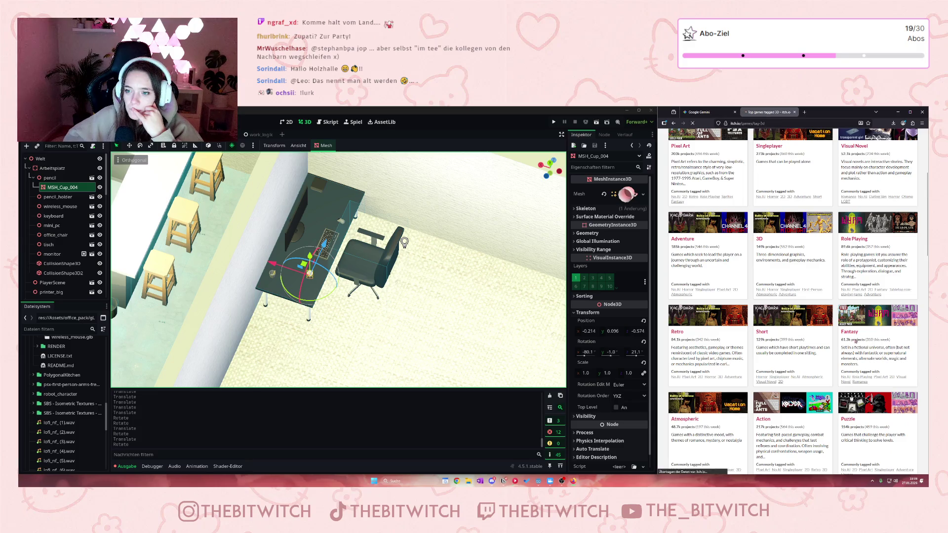
scroll(829, 340, "down", 5)
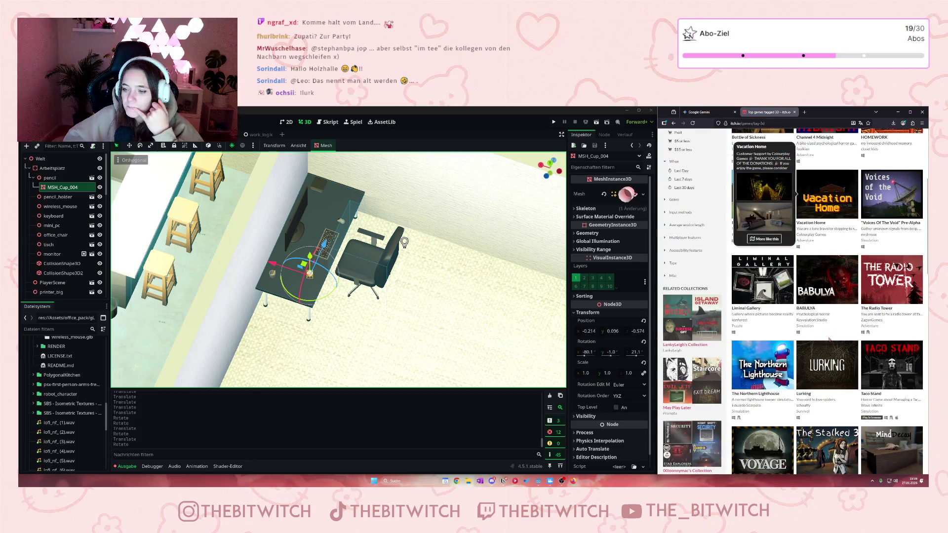
scroll(835, 339, "down", 3)
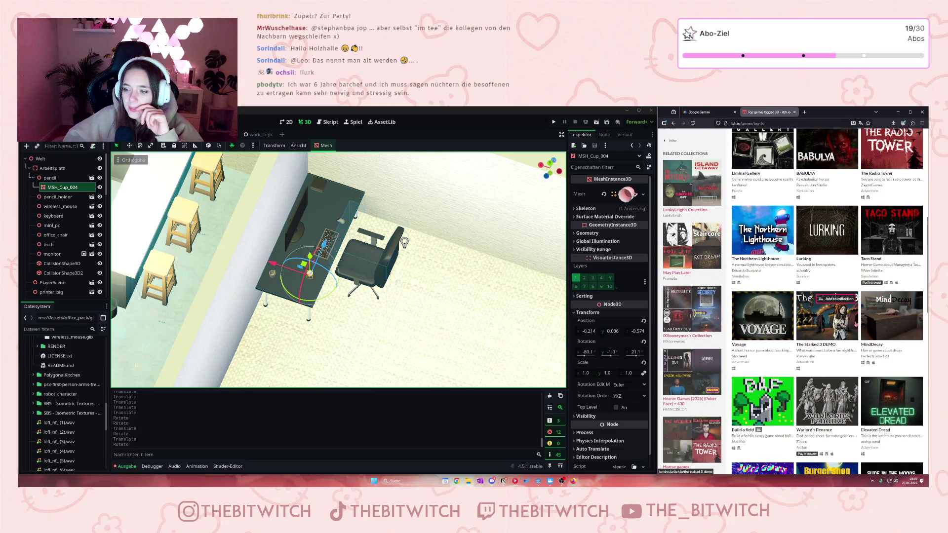
scroll(826, 333, "down", 2)
scroll(826, 334, "up", 3)
scroll(833, 327, "up", 6)
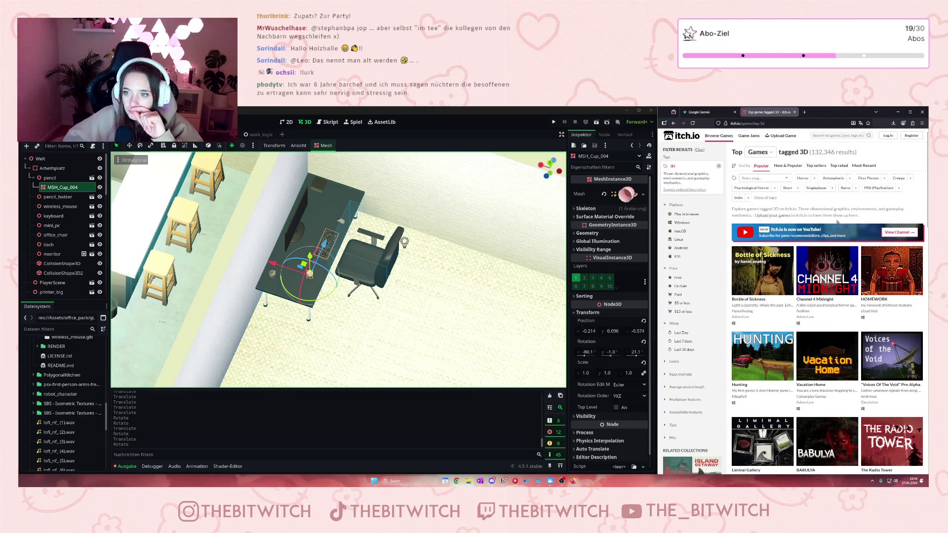
left_click(760, 152)
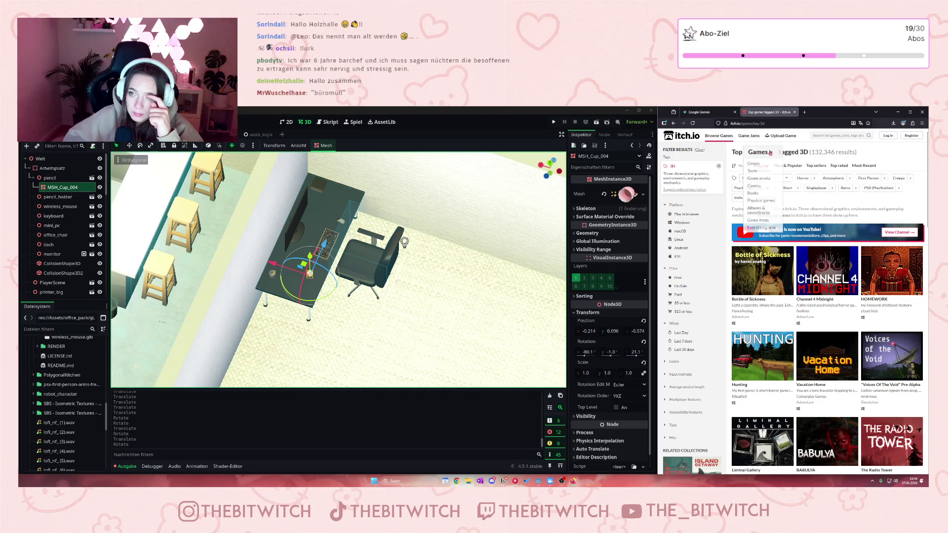
left_click(760, 171)
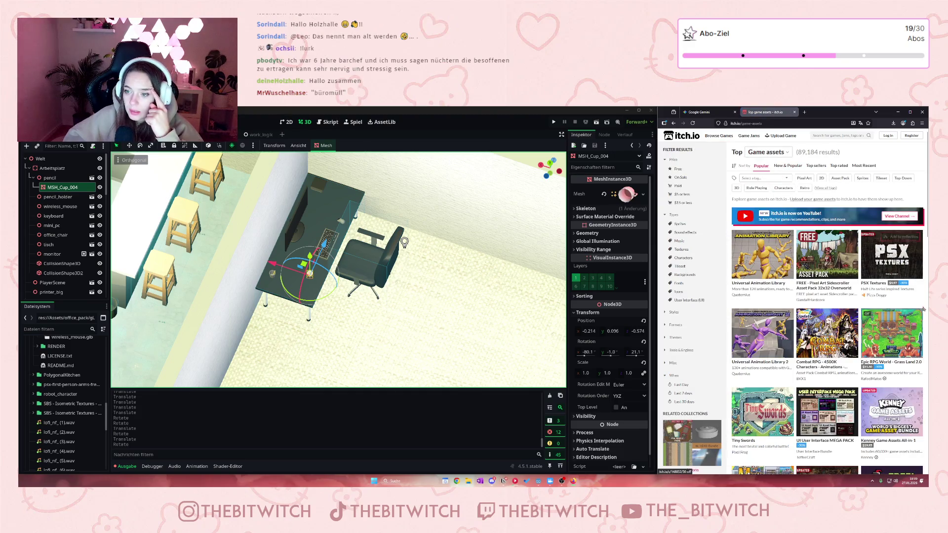
scroll(835, 321, "down", 8)
scroll(835, 321, "up", 2)
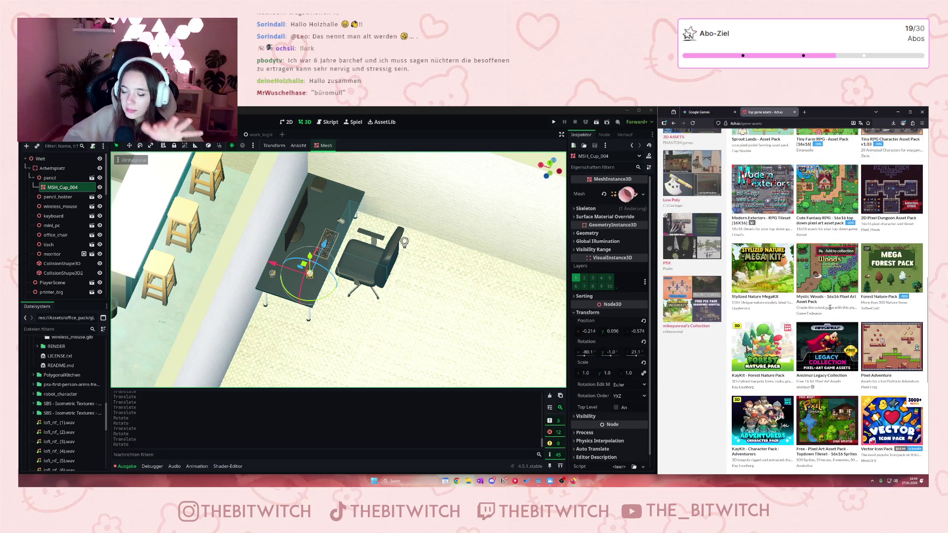
scroll(829, 309, "down", 5)
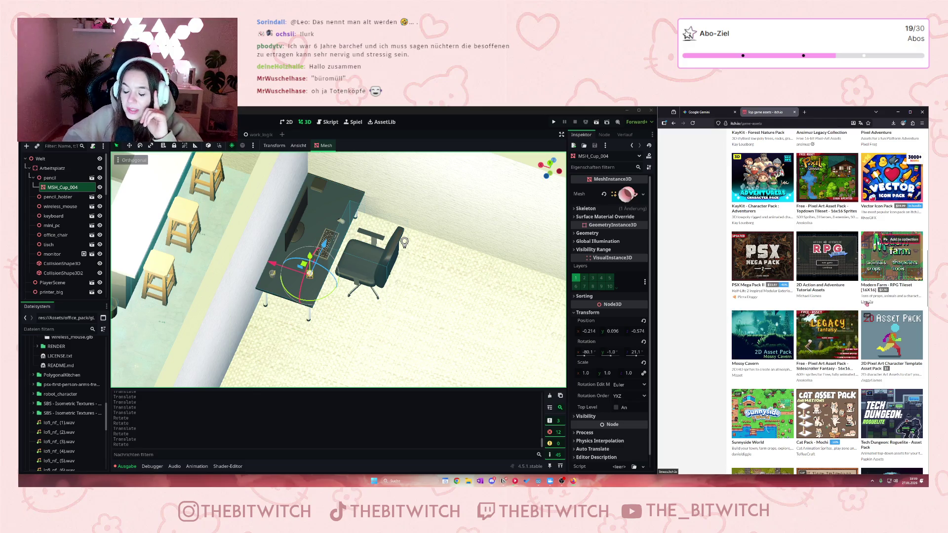
scroll(841, 311, "down", 3)
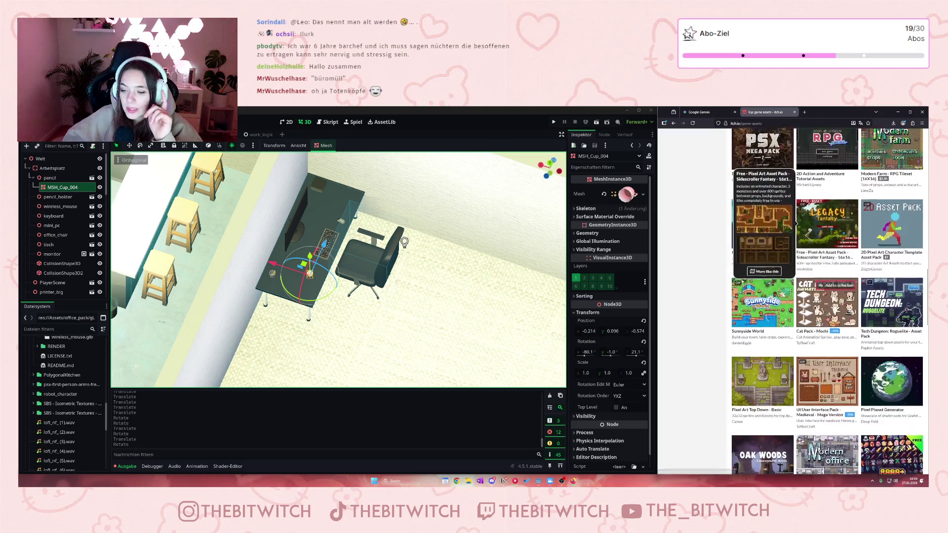
scroll(833, 311, "down", 5)
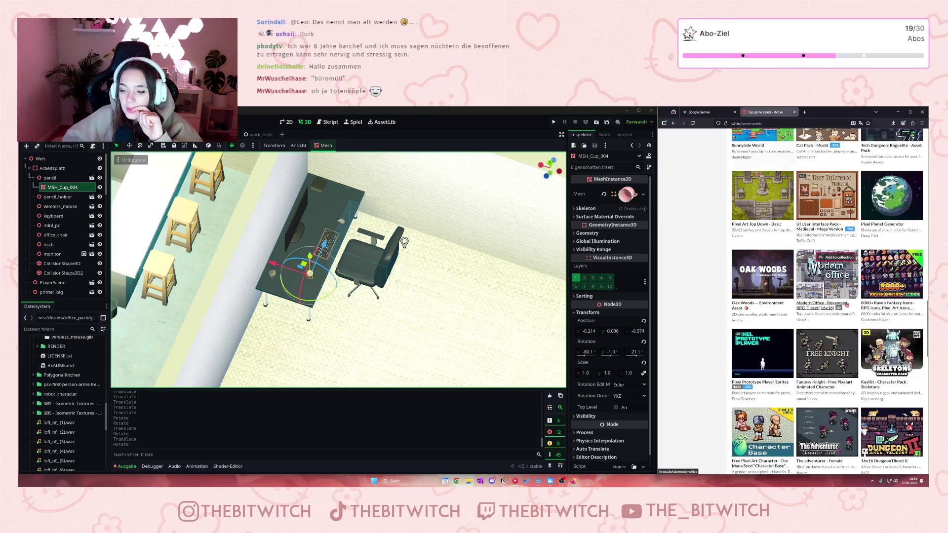
scroll(721, 295, "down", 2)
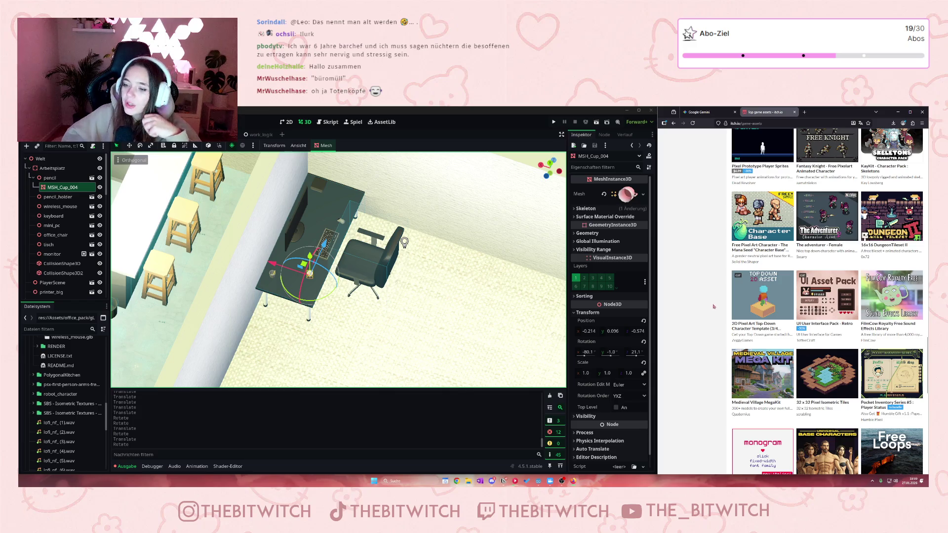
scroll(714, 310, "down", 3)
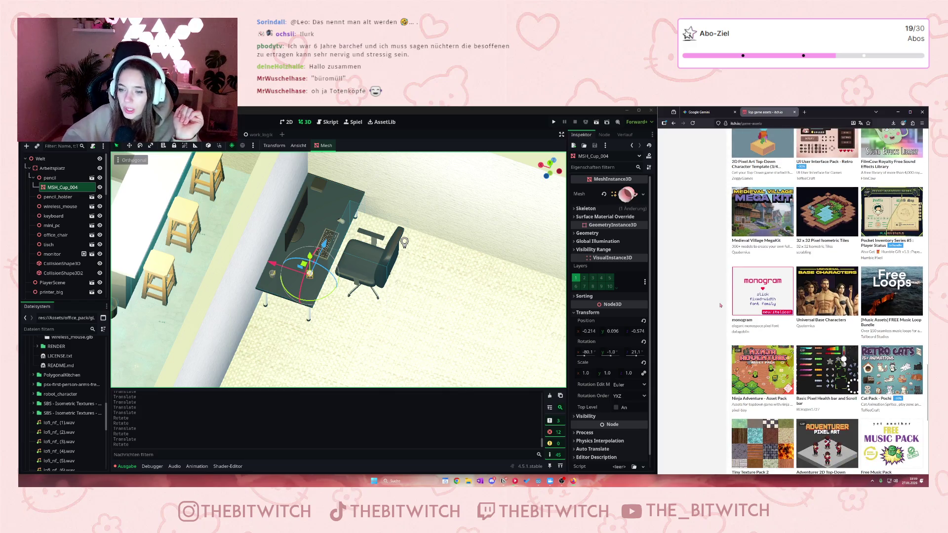
scroll(724, 301, "down", 3)
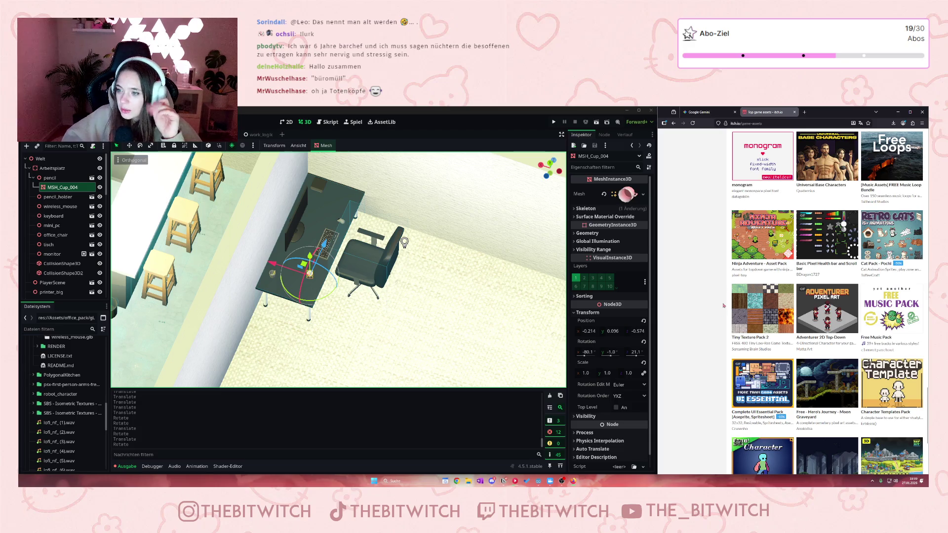
scroll(723, 305, "down", 2)
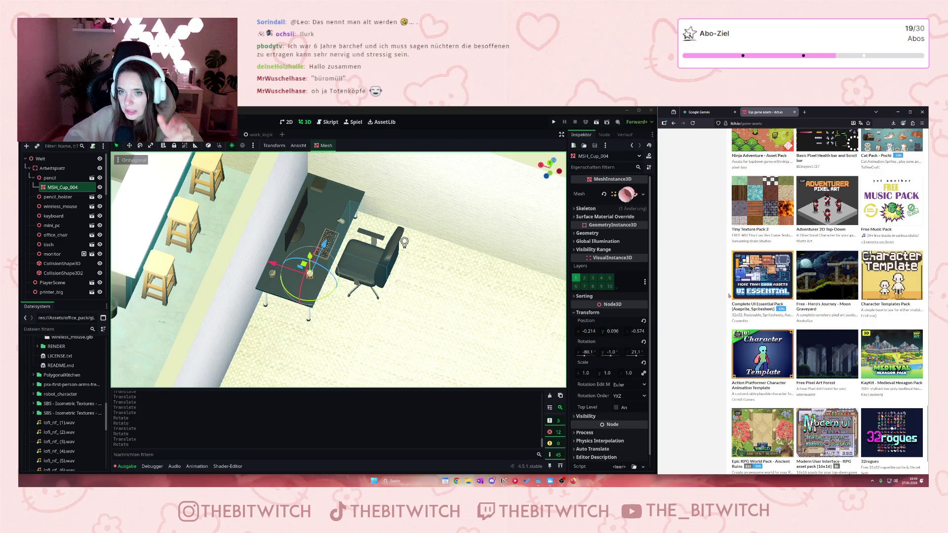
scroll(729, 296, "down", 6)
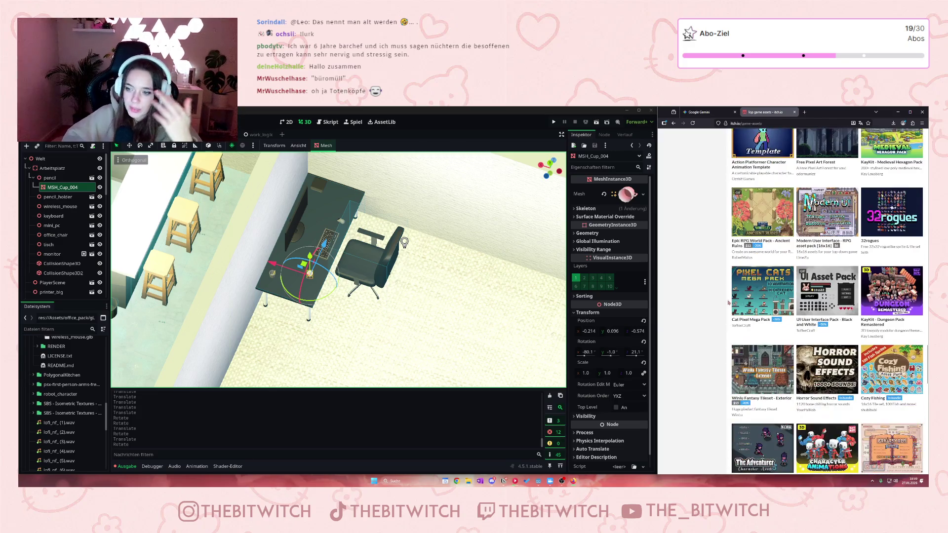
scroll(726, 314, "down", 3)
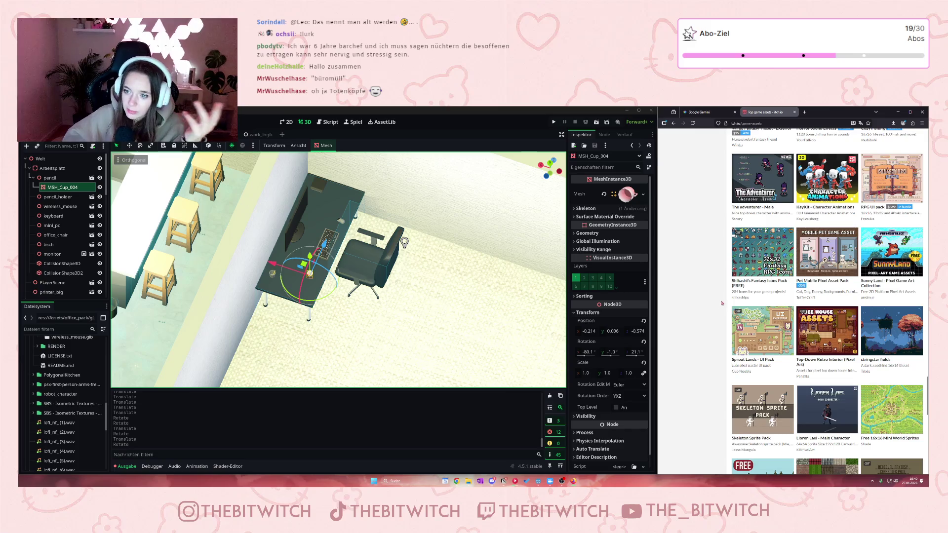
scroll(717, 286, "down", 3)
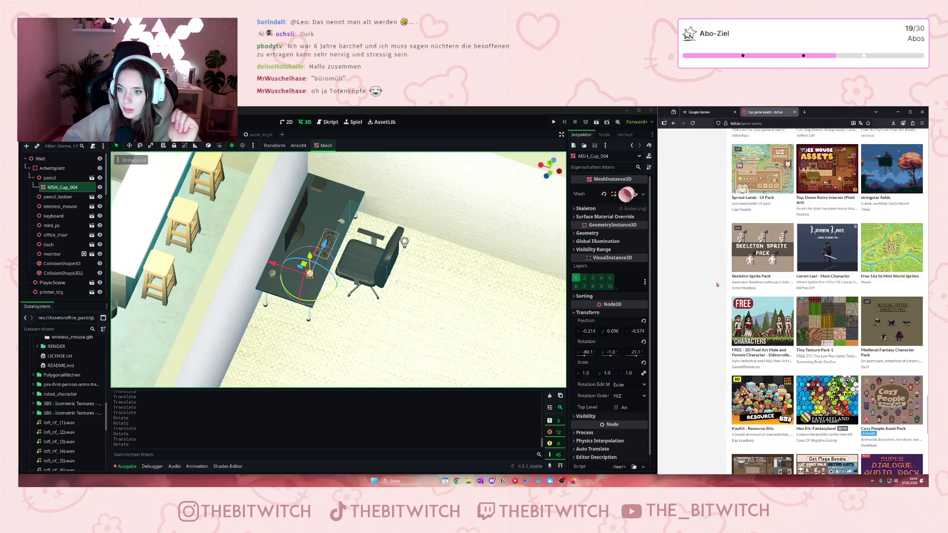
scroll(720, 285, "down", 4)
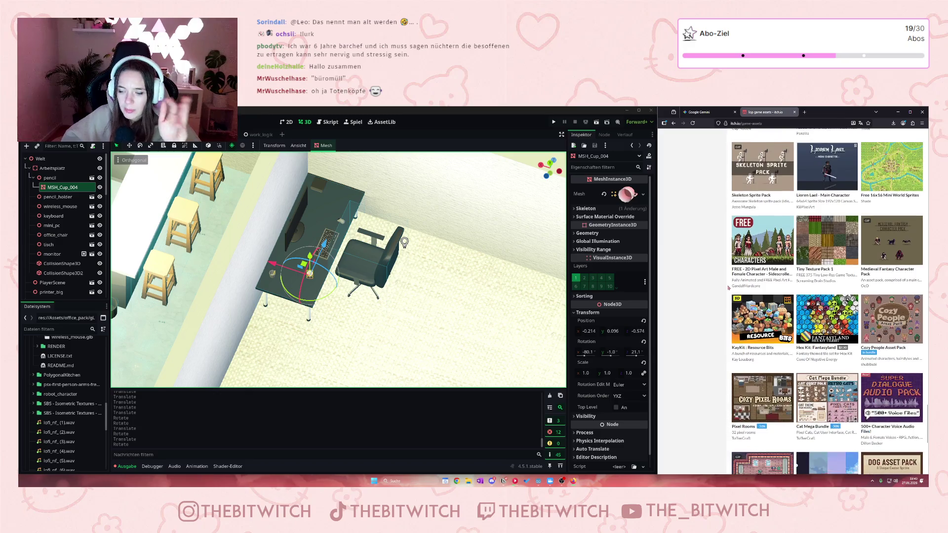
scroll(724, 289, "down", 1)
scroll(726, 288, "down", 5)
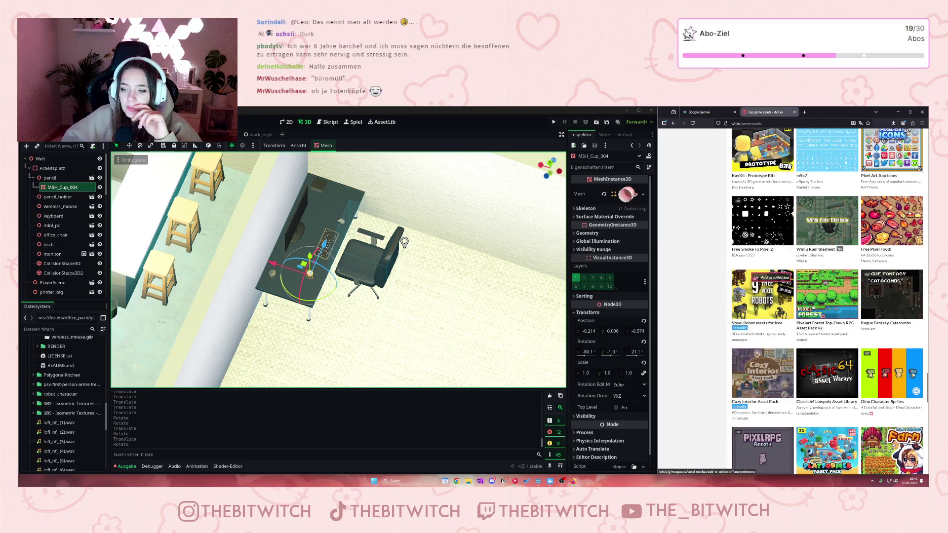
scroll(696, 253, "down", 1)
scroll(696, 252, "down", 5)
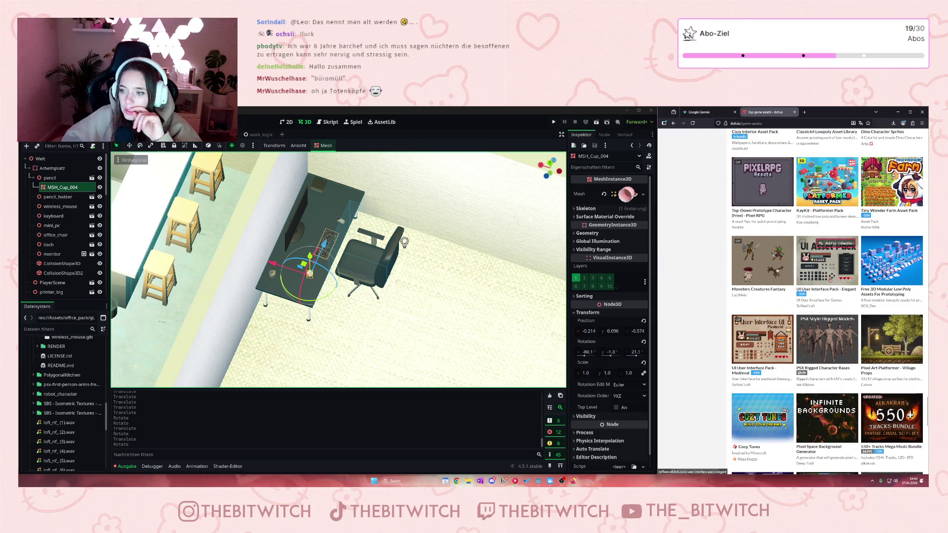
scroll(696, 318, "down", 4)
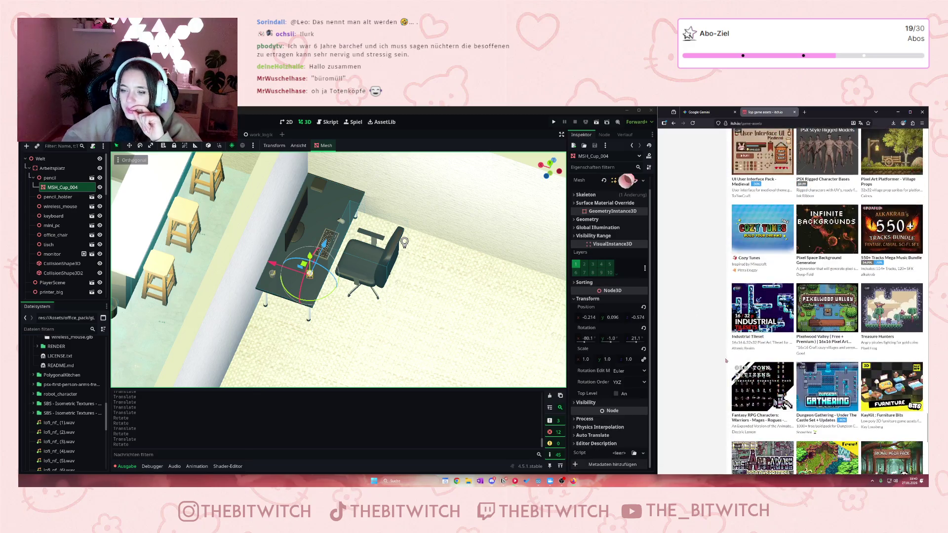
scroll(711, 356, "down", 3)
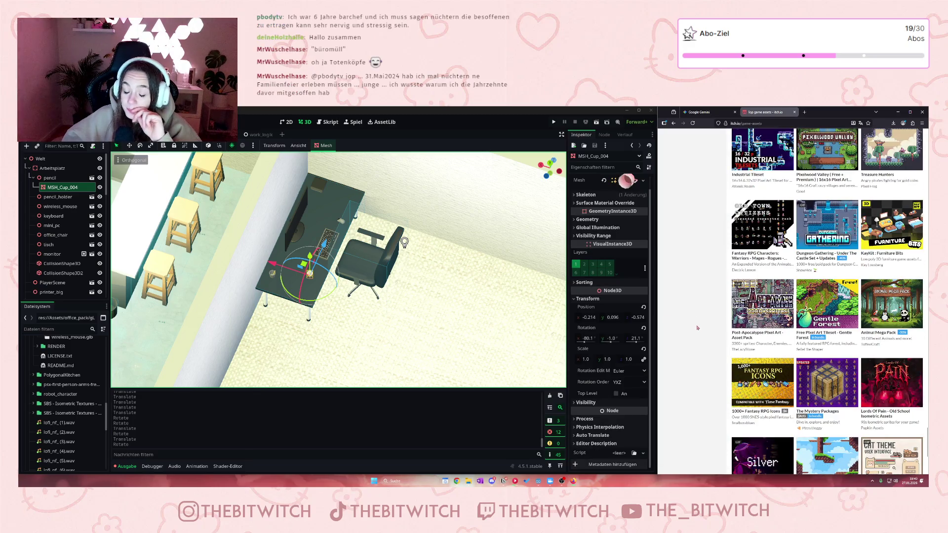
scroll(696, 327, "down", 3)
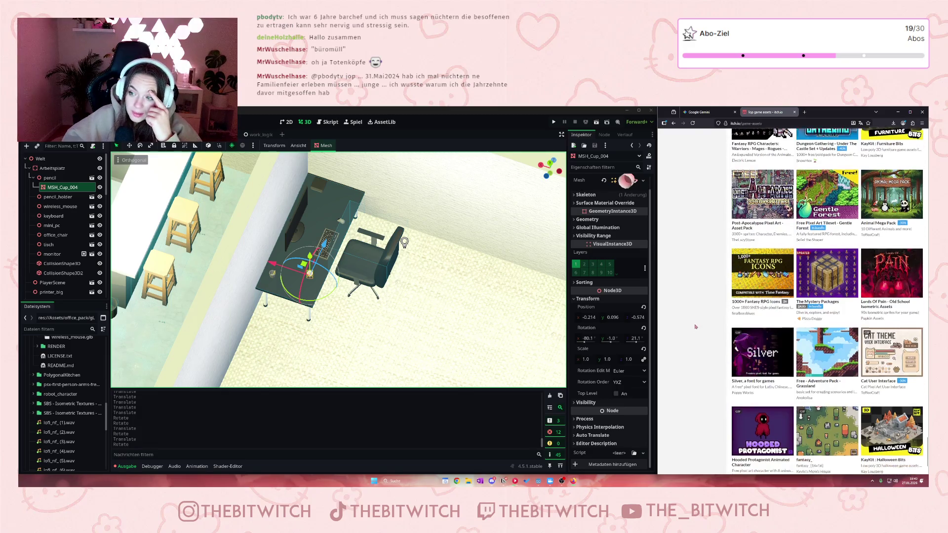
scroll(696, 324, "down", 2)
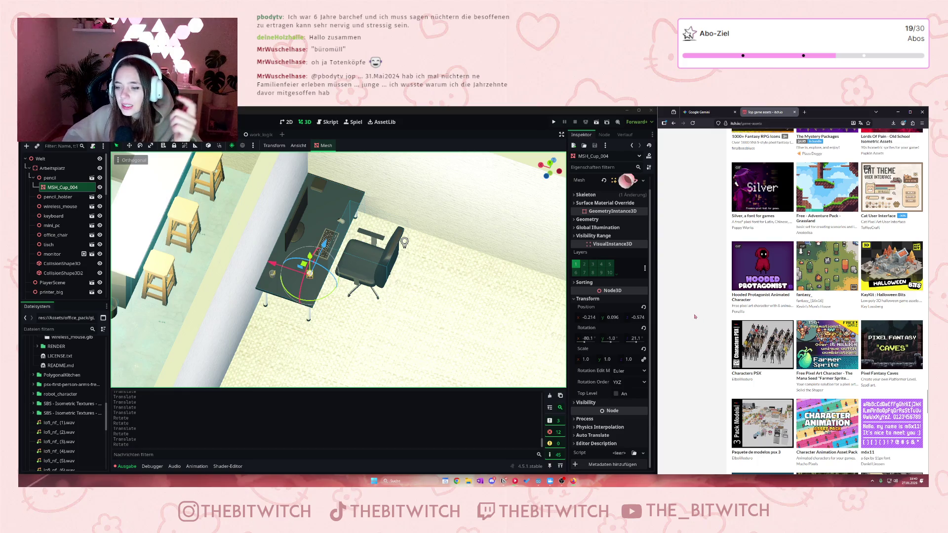
scroll(692, 314, "down", 4)
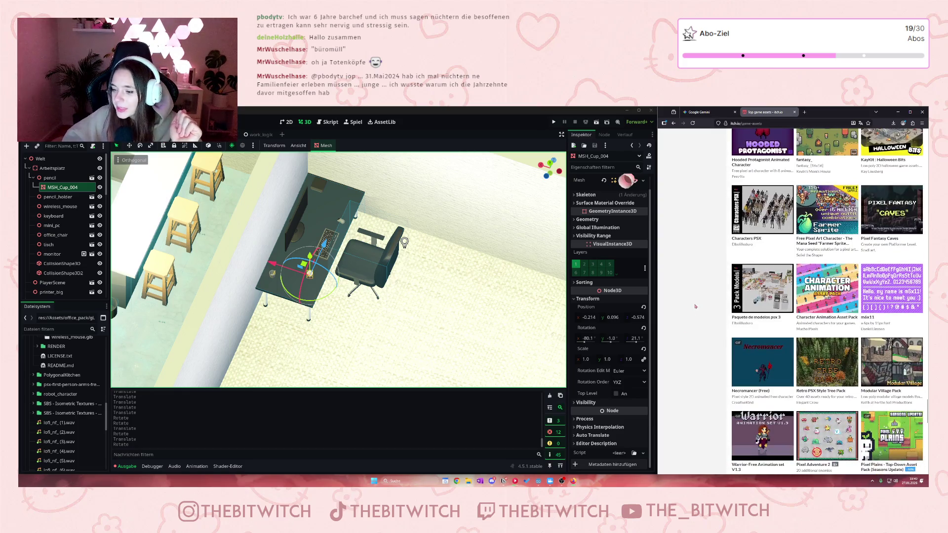
scroll(683, 314, "down", 1)
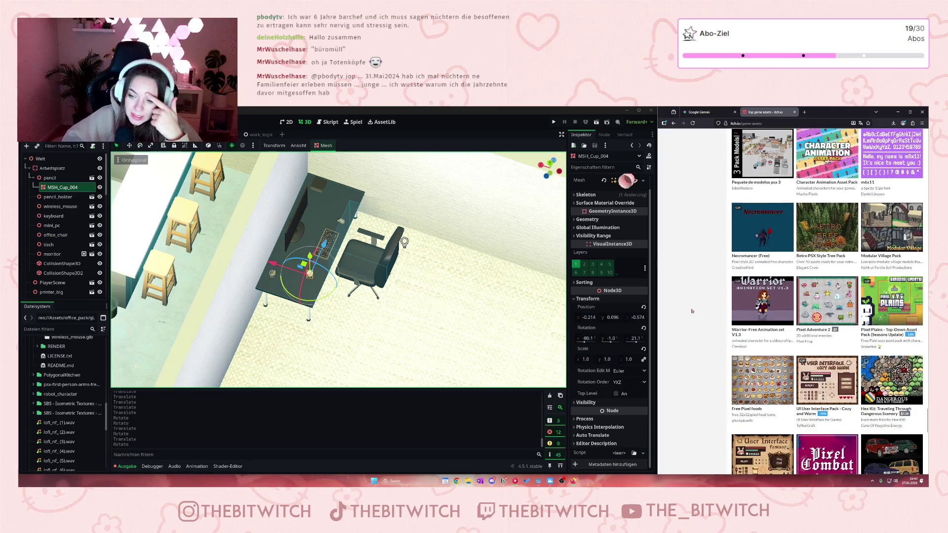
scroll(694, 314, "down", 3)
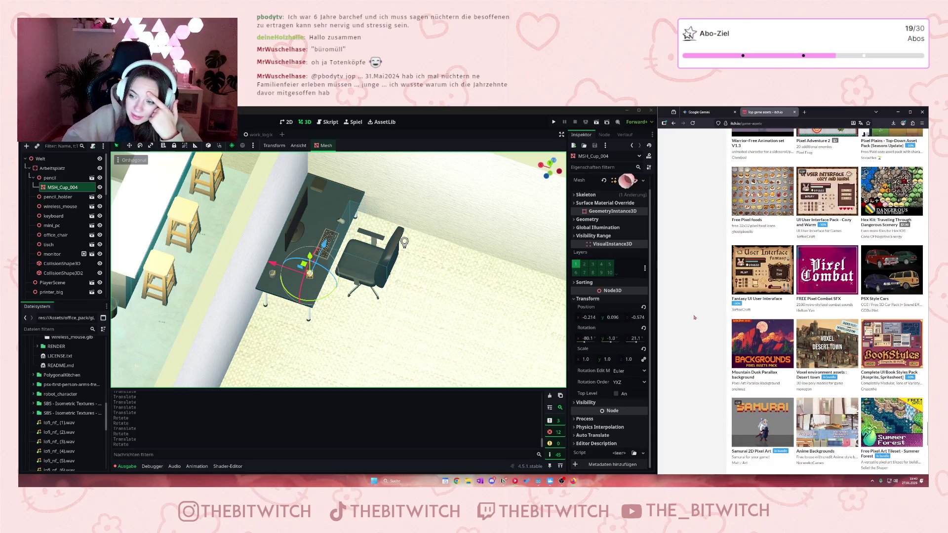
scroll(693, 322, "down", 6)
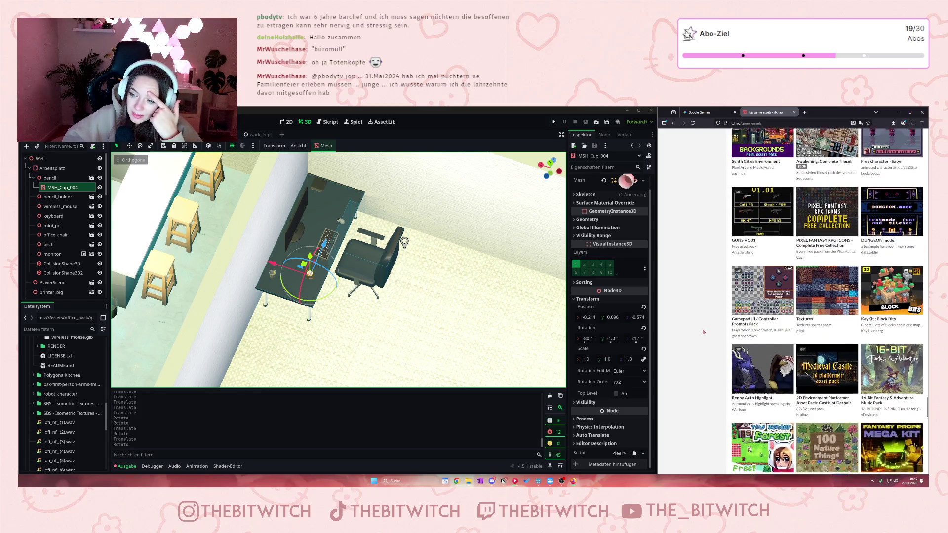
scroll(704, 331, "down", 5)
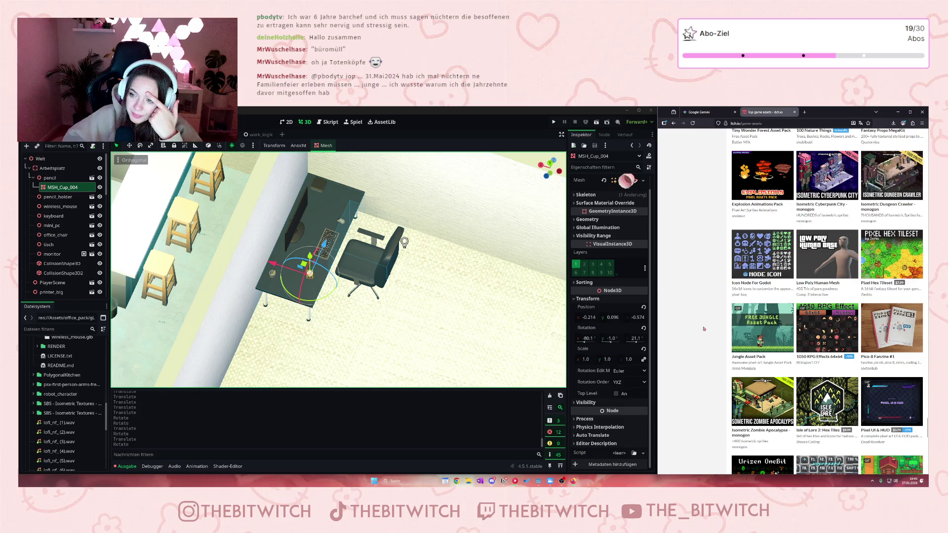
scroll(704, 329, "down", 2)
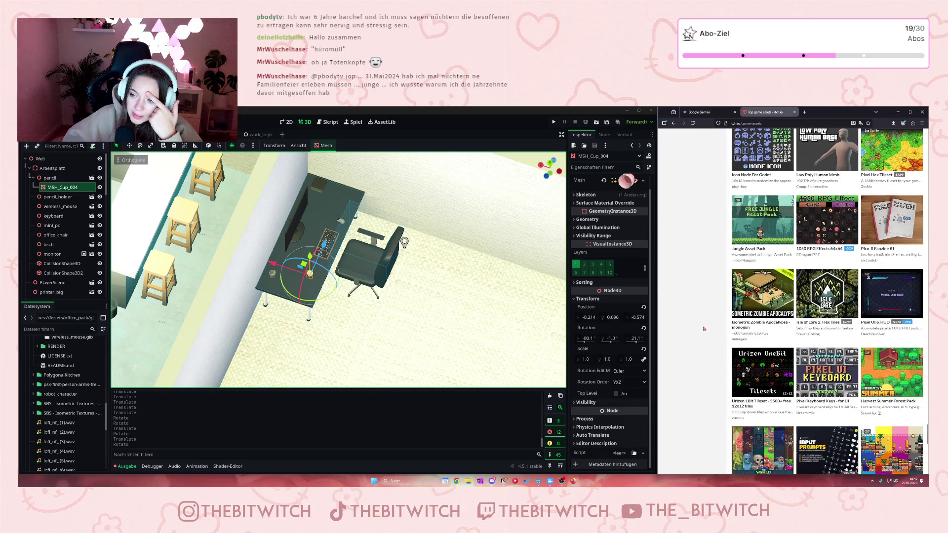
scroll(704, 329, "down", 3)
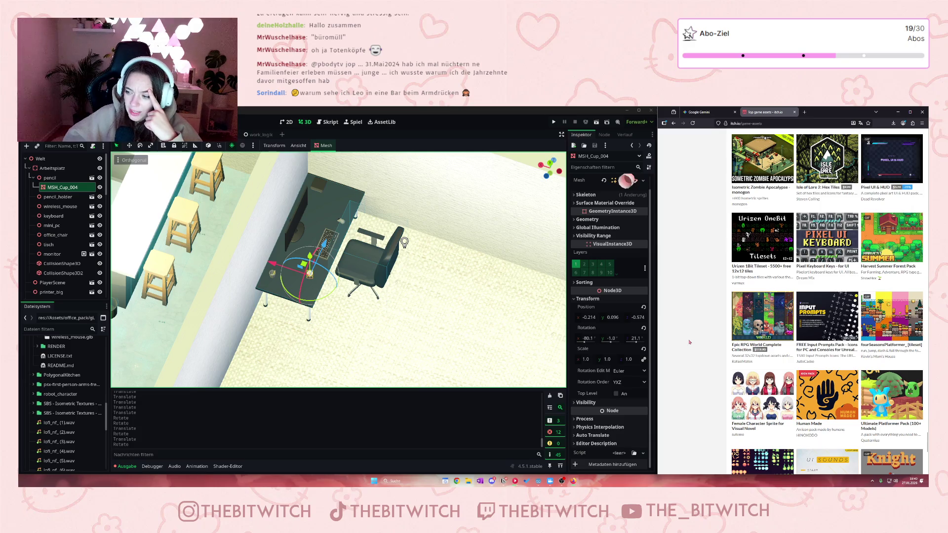
scroll(690, 339, "down", 3)
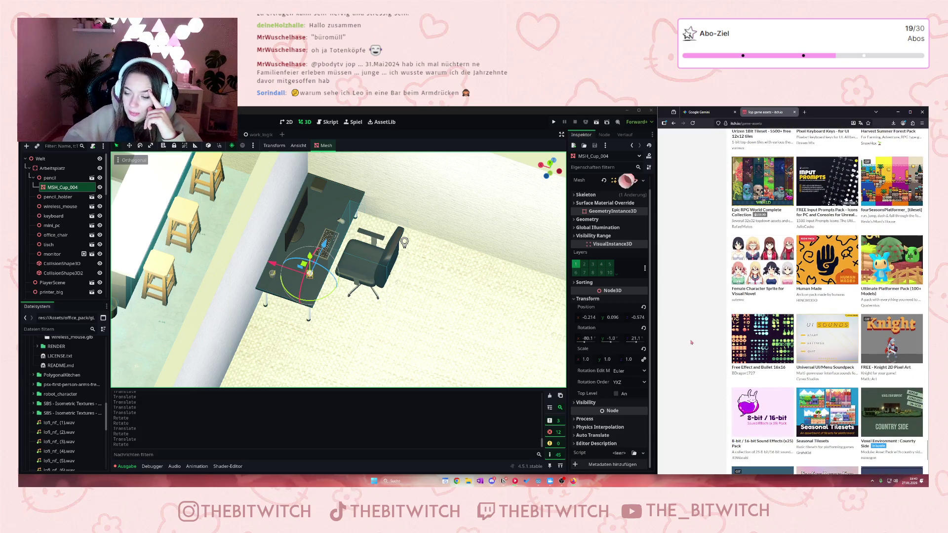
scroll(693, 340, "down", 2)
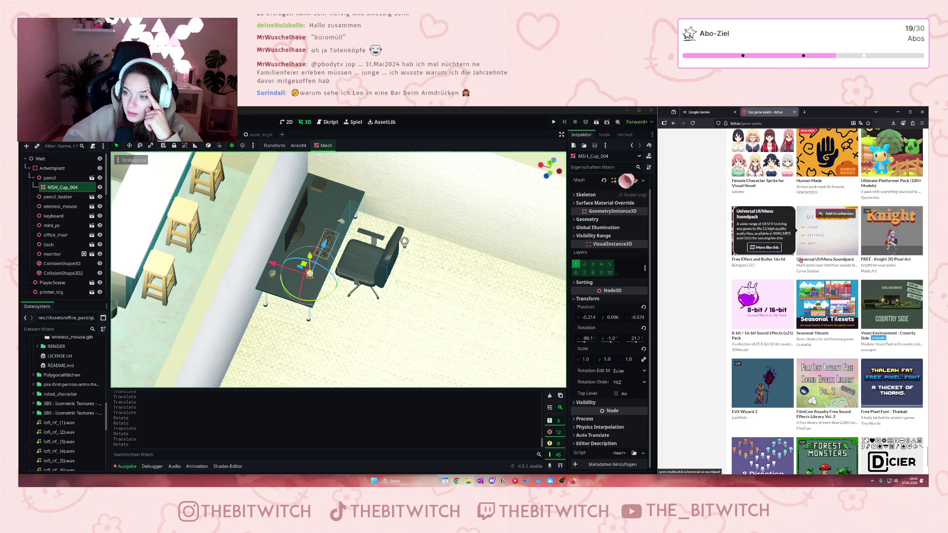
scroll(742, 276, "down", 2)
scroll(736, 275, "down", 3)
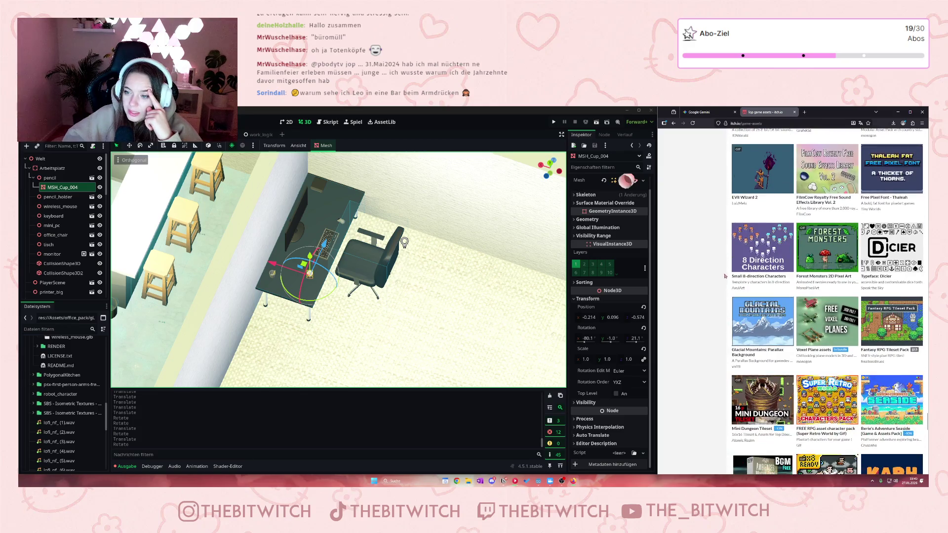
mouse_move(733, 269)
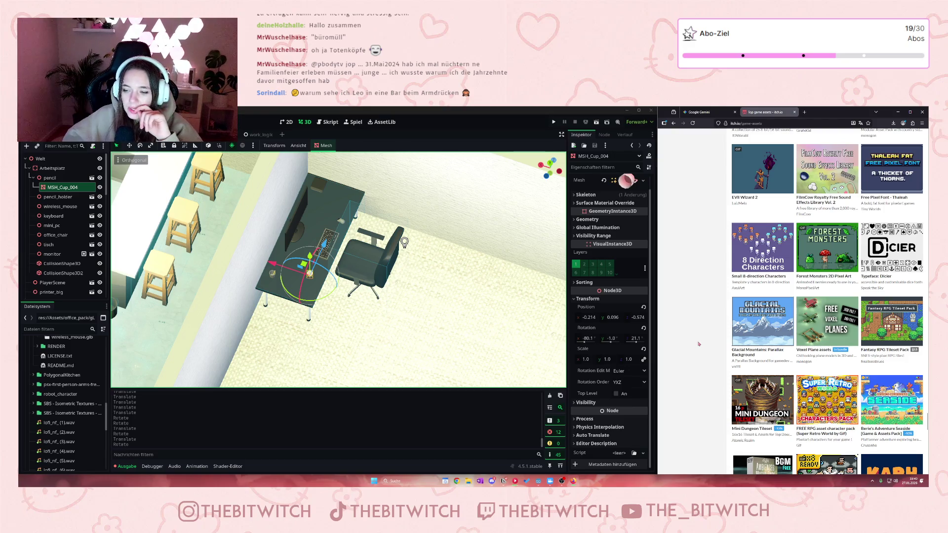
scroll(698, 345, "down", 4)
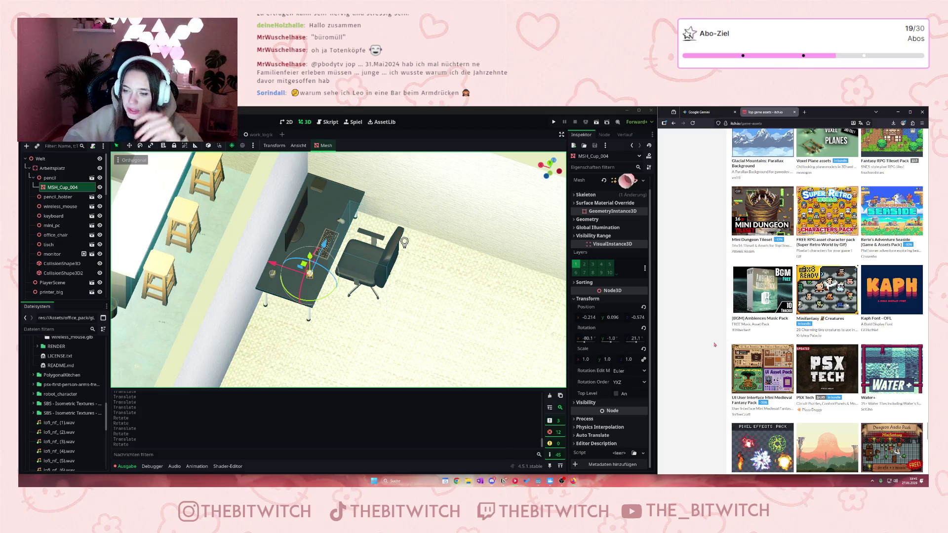
scroll(714, 344, "down", 3)
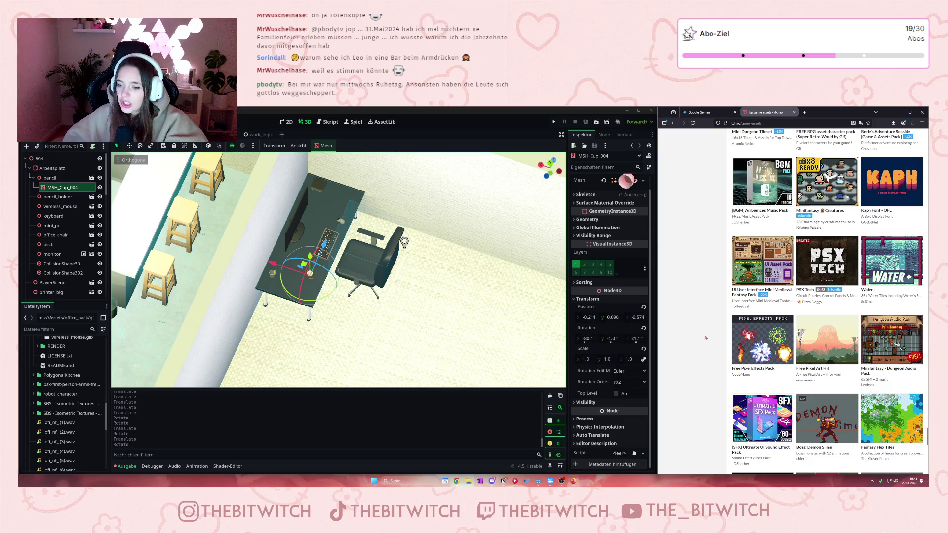
scroll(701, 341, "down", 3)
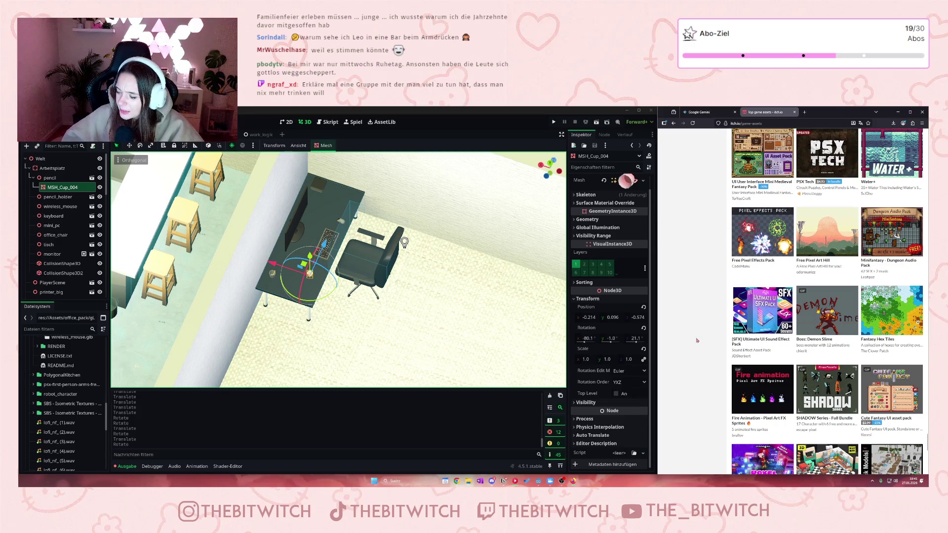
scroll(696, 336, "down", 5)
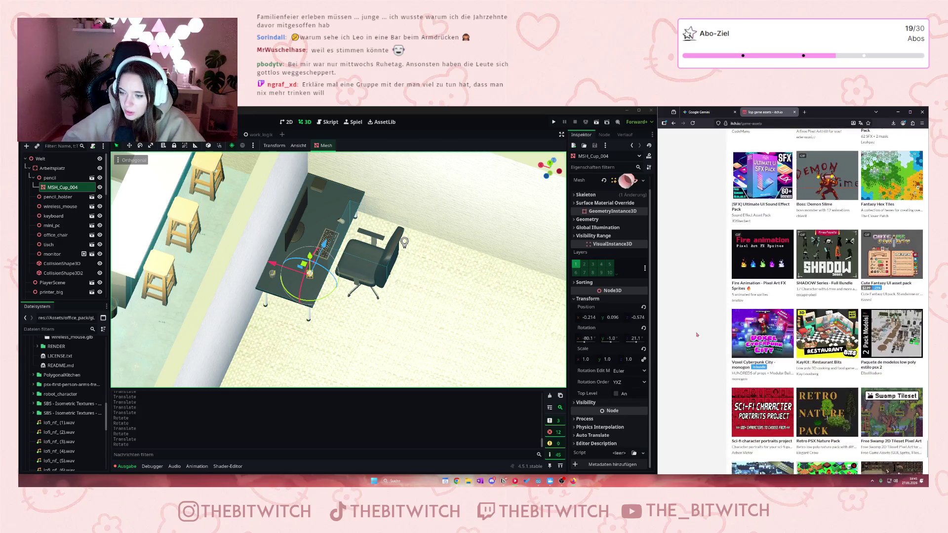
scroll(695, 333, "down", 3)
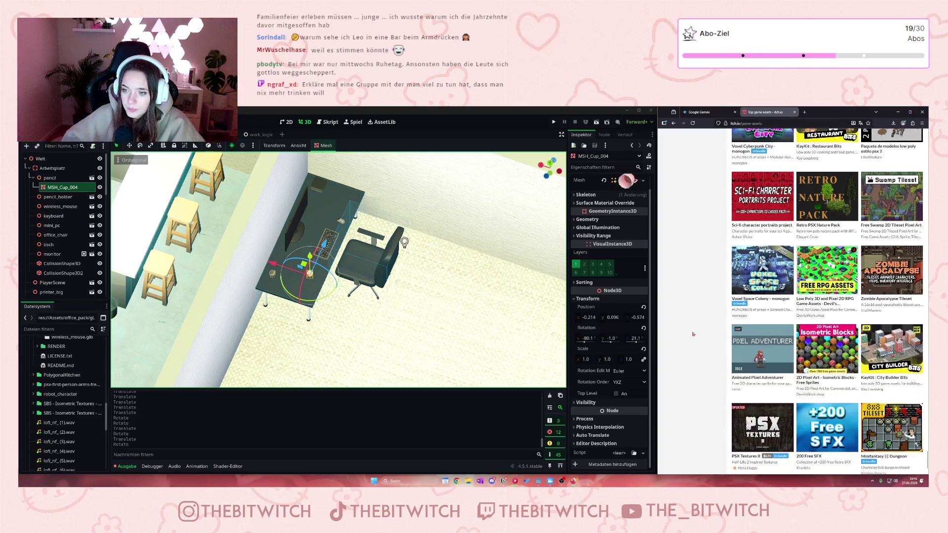
scroll(694, 331, "down", 3)
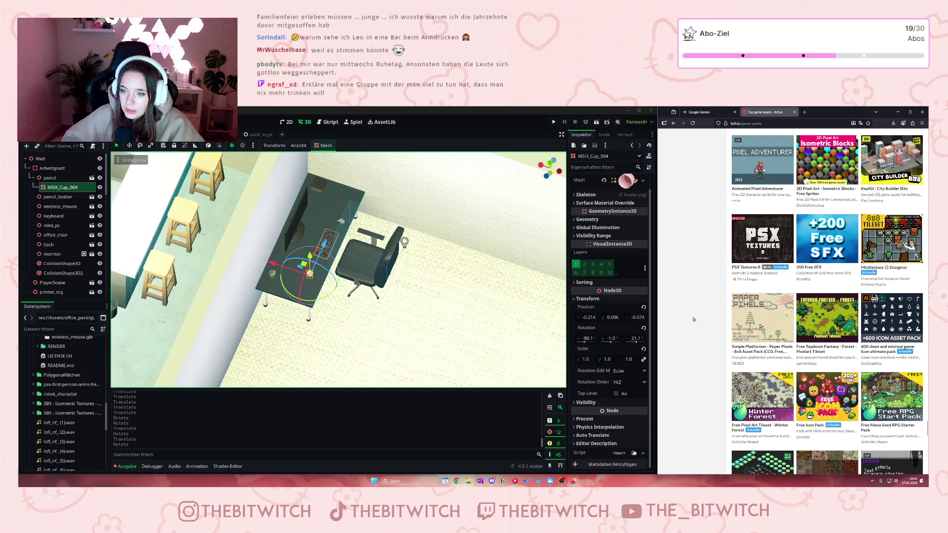
scroll(694, 319, "down", 4)
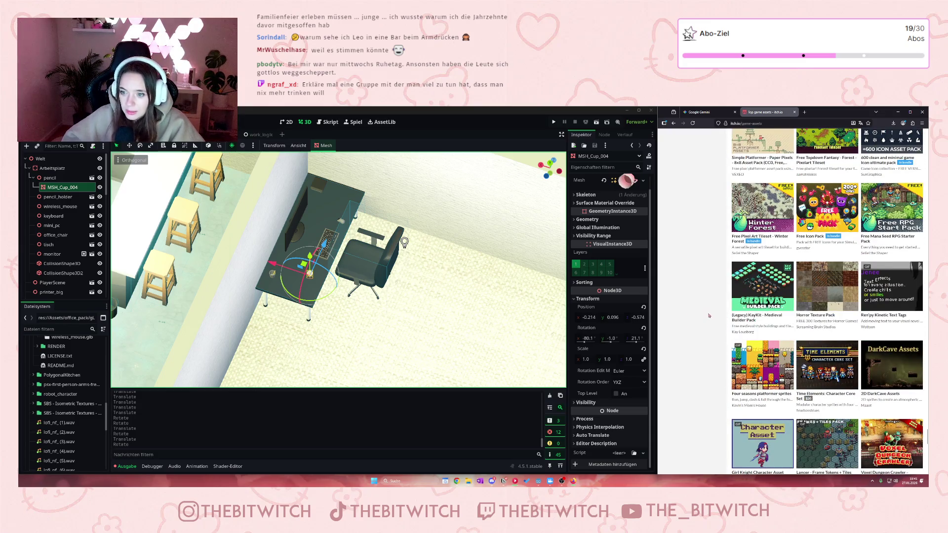
scroll(846, 304, "down", 2)
scroll(847, 304, "down", 3)
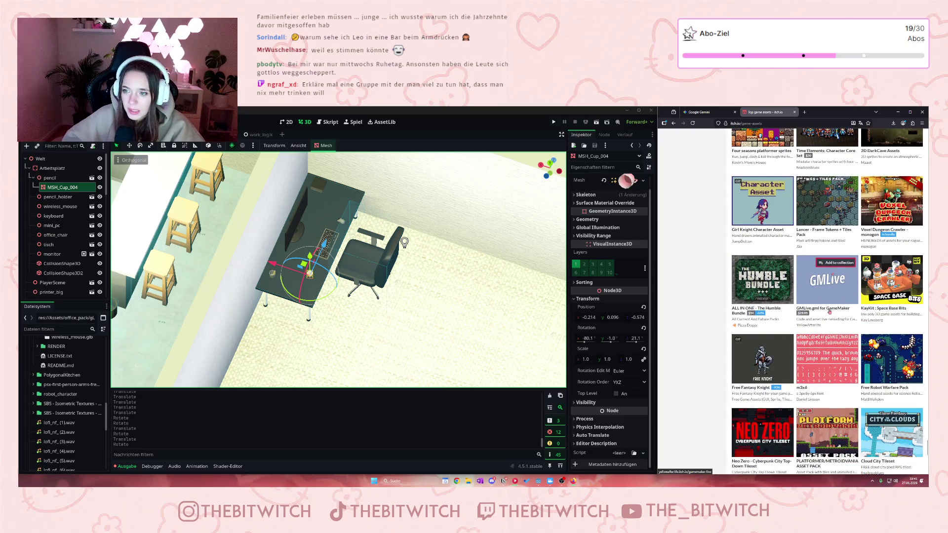
scroll(829, 312, "down", 3)
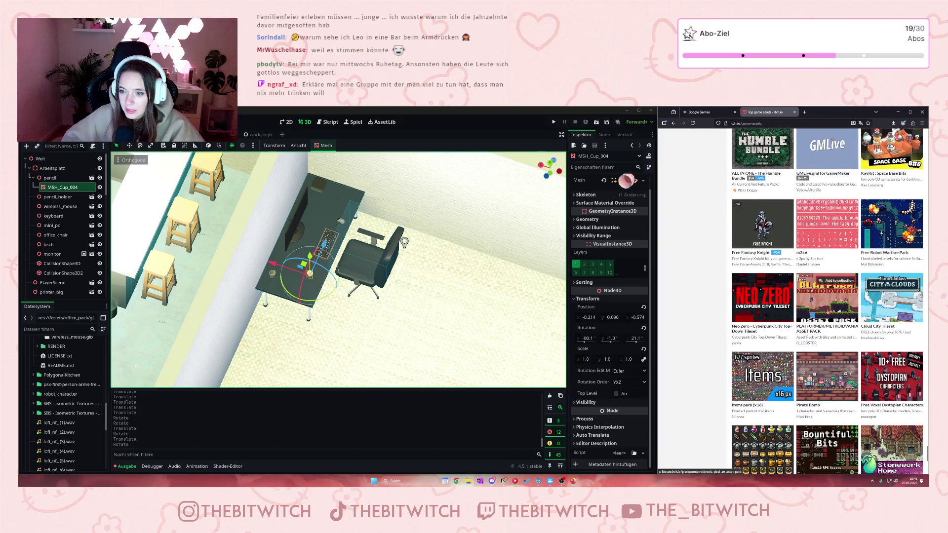
scroll(825, 311, "down", 3)
scroll(825, 311, "down", 5)
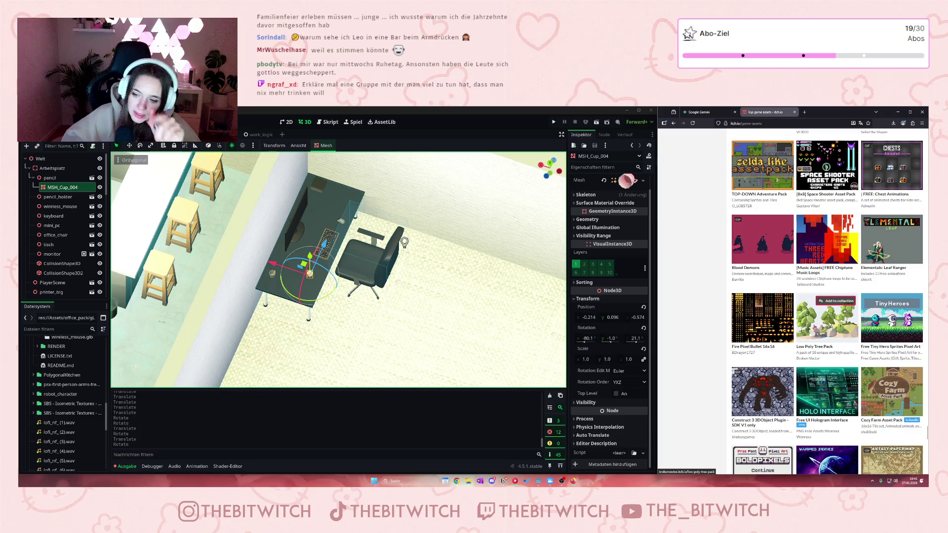
scroll(805, 327, "down", 3)
mouse_move(777, 346)
scroll(778, 345, "down", 3)
scroll(895, 447, "down", 3)
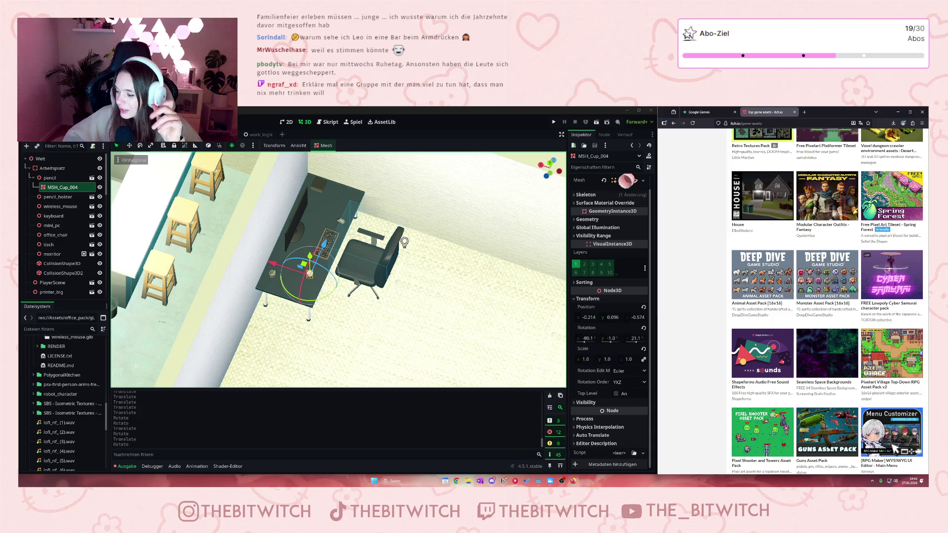
scroll(895, 449, "down", 6)
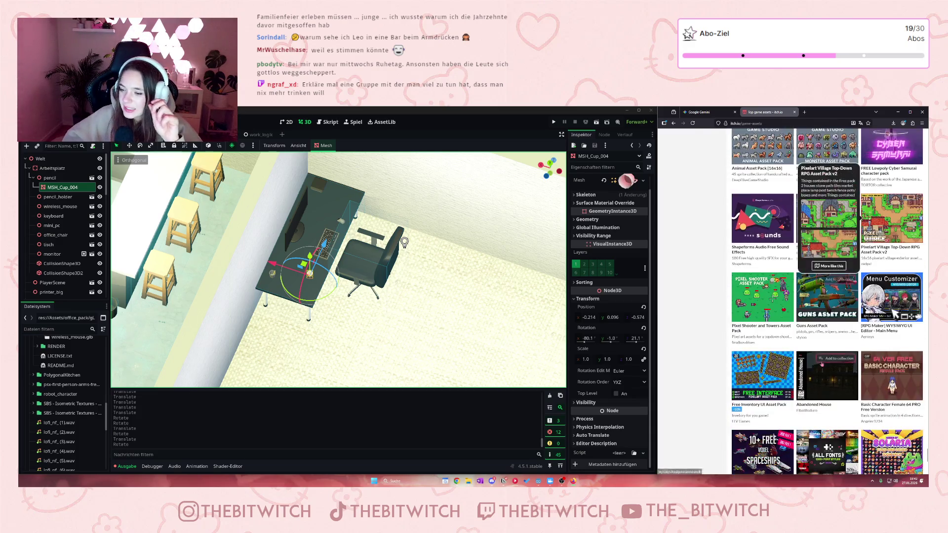
scroll(834, 362, "down", 4)
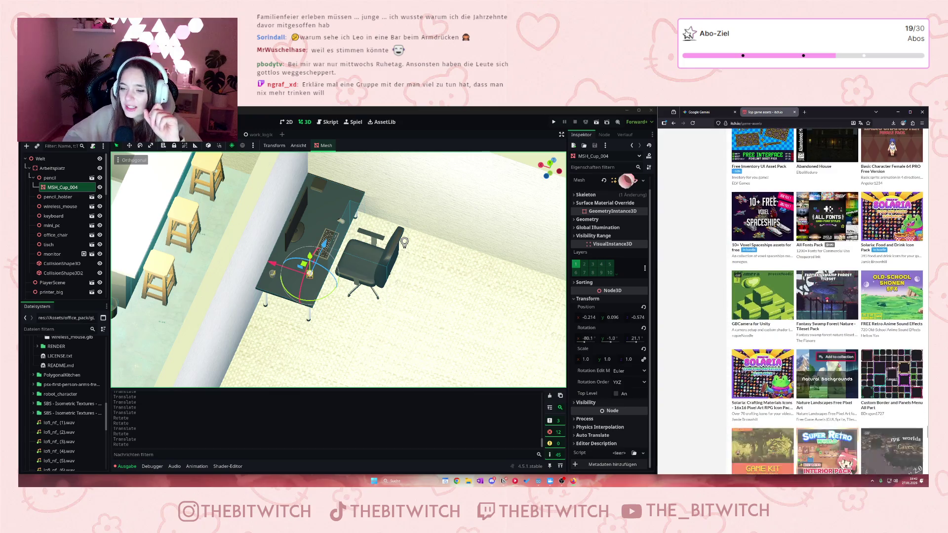
scroll(843, 355, "down", 3)
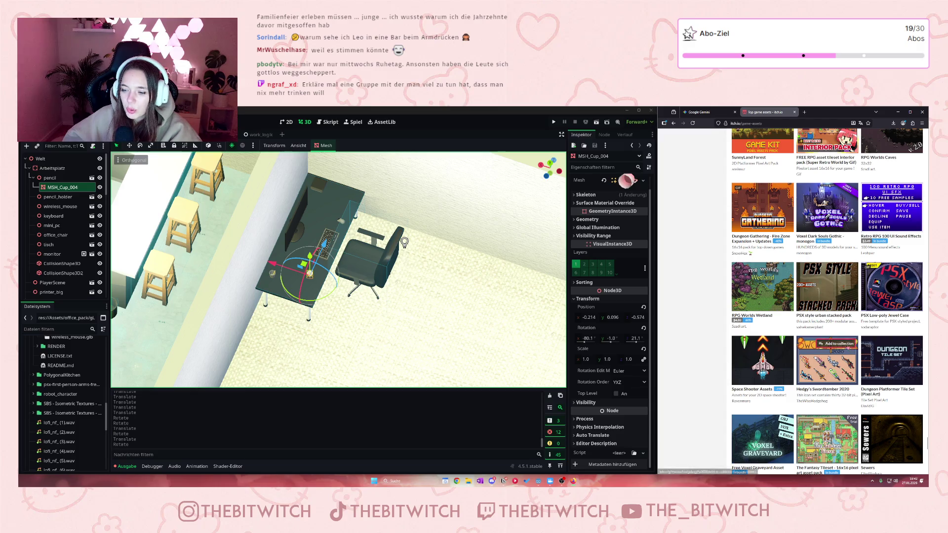
scroll(848, 352, "down", 3)
scroll(850, 351, "down", 3)
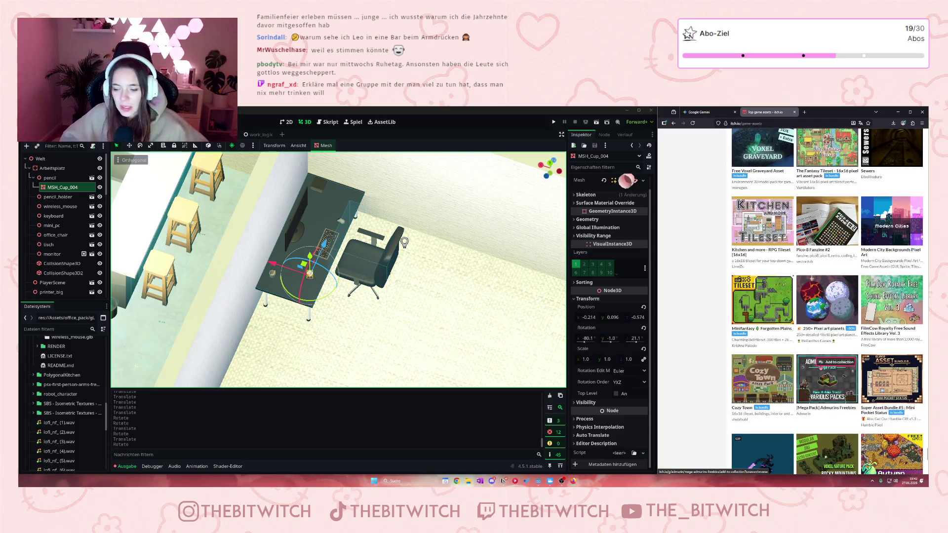
scroll(883, 357, "down", 2)
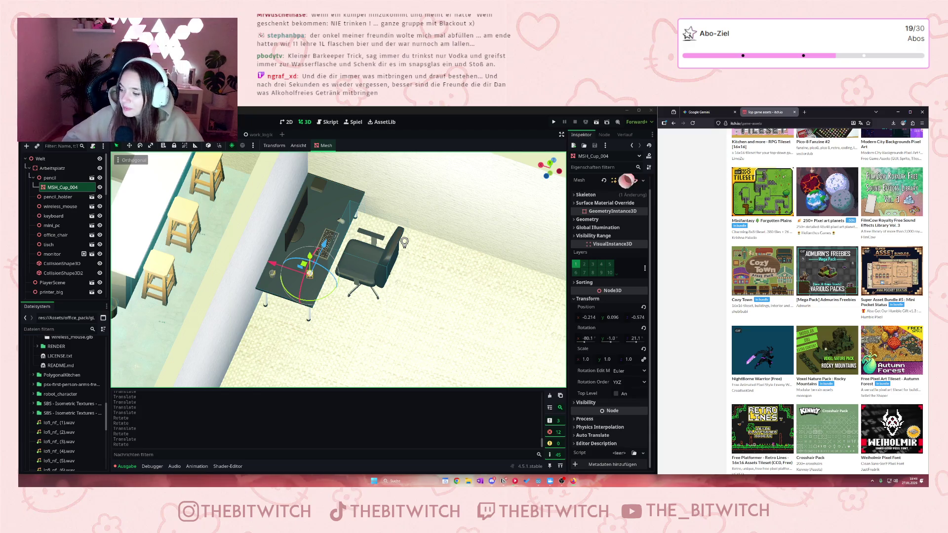
scroll(719, 373, "down", 3)
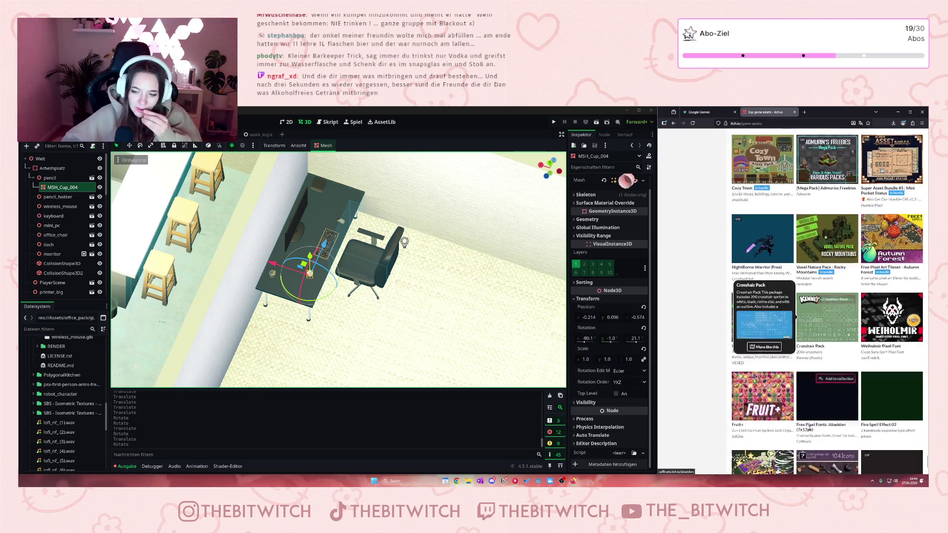
scroll(709, 373, "down", 2)
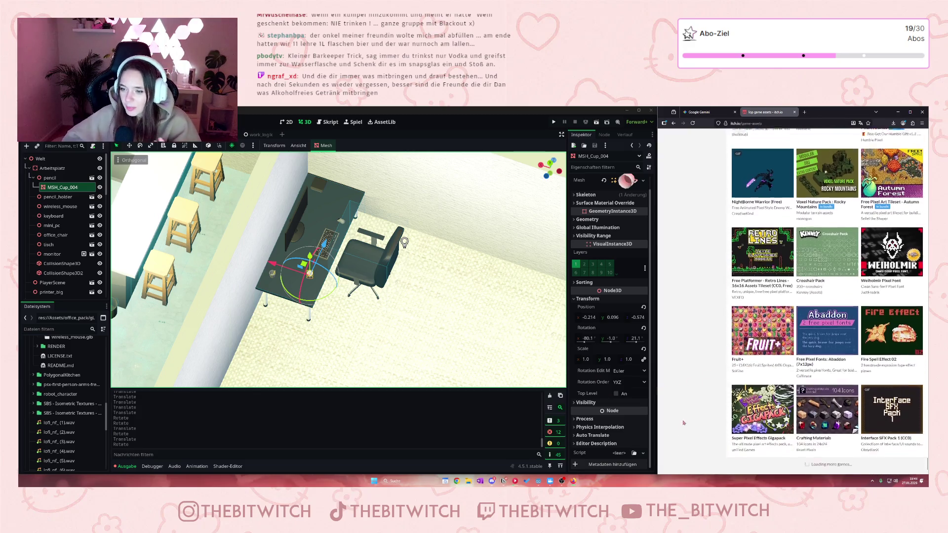
scroll(689, 416, "down", 3)
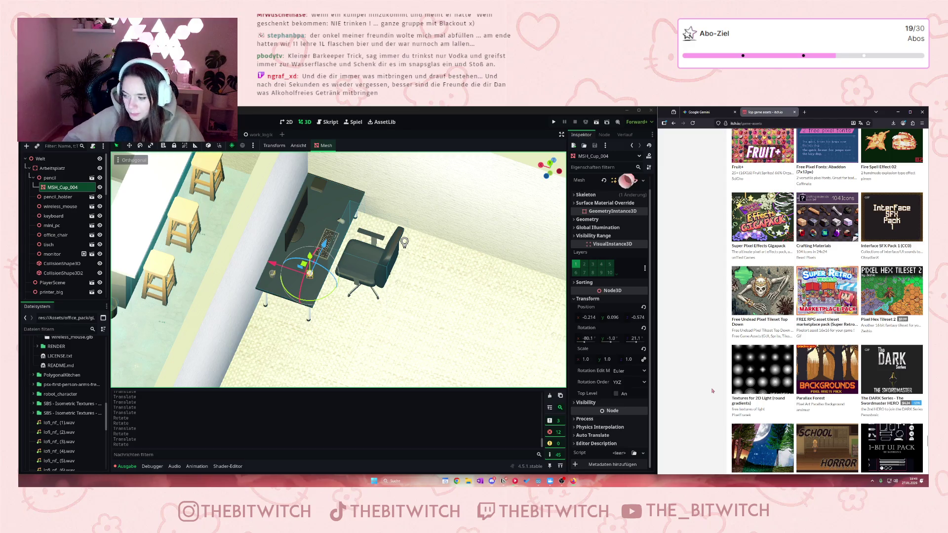
scroll(716, 398, "down", 6)
scroll(720, 402, "down", 10)
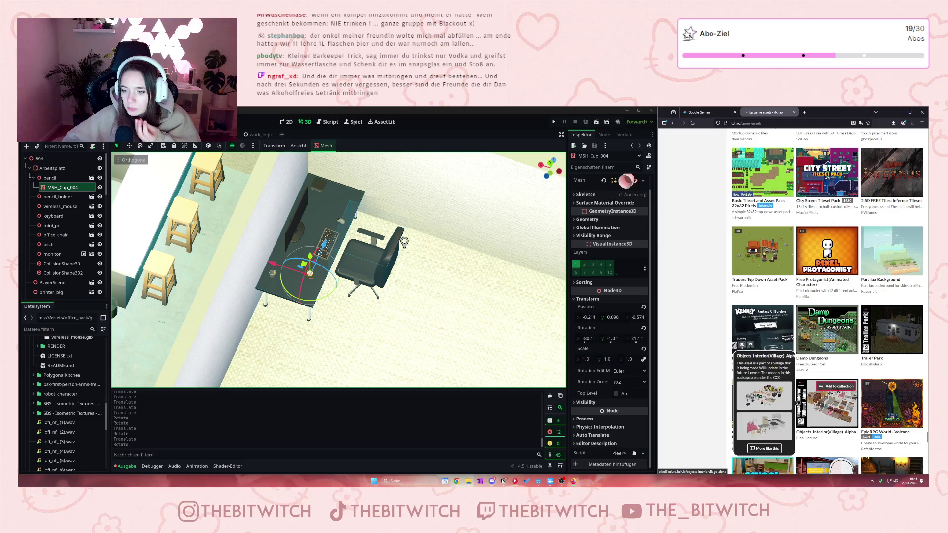
- Preview the Objects_Interior(Village)_Alpha and PSX Industrial Environment pages, returning to the listing each time
left_click(827, 405)
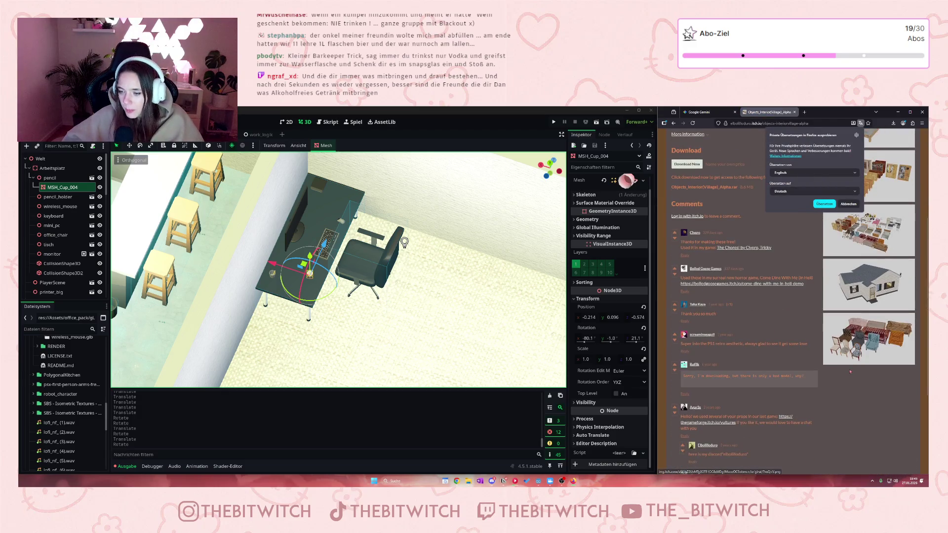
left_click(673, 123)
scroll(762, 273, "down", 3)
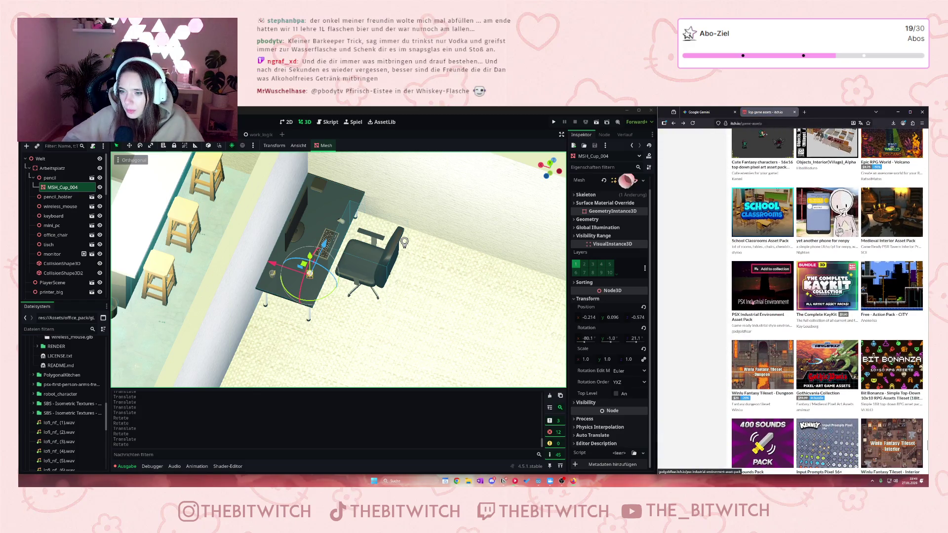
left_click(752, 314)
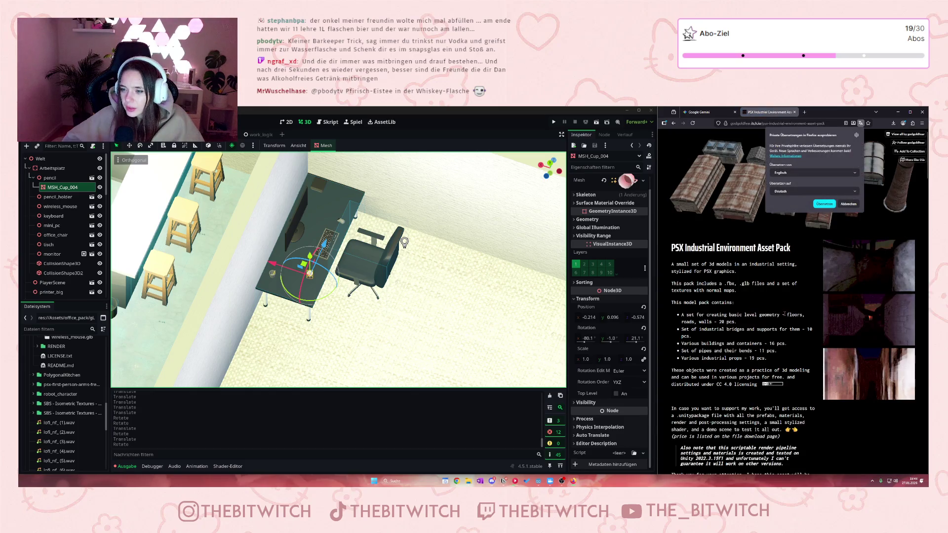
left_click(673, 123)
- Open the 2D Pixel Art Cat Sprites pack in a background tab and keep scrolling the grid
scroll(827, 301, "down", 2)
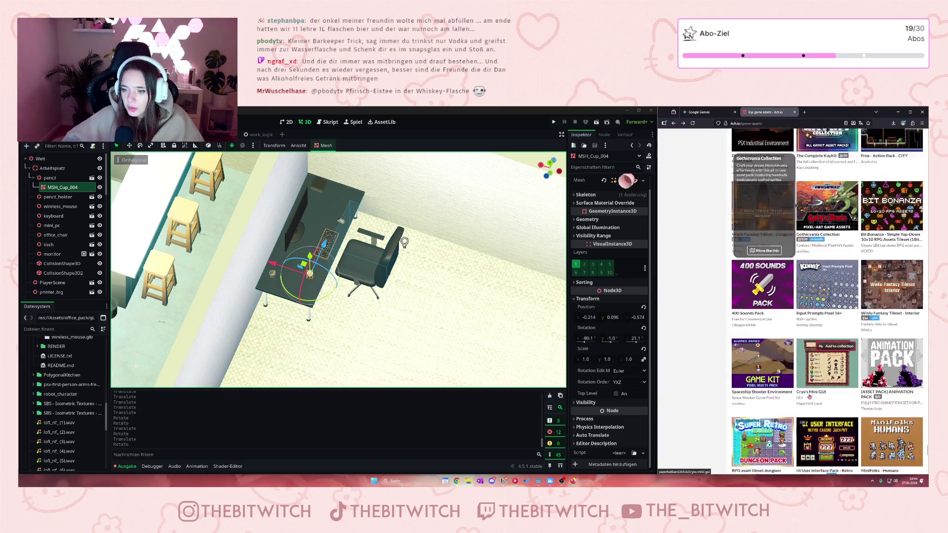
scroll(827, 397, "down", 6)
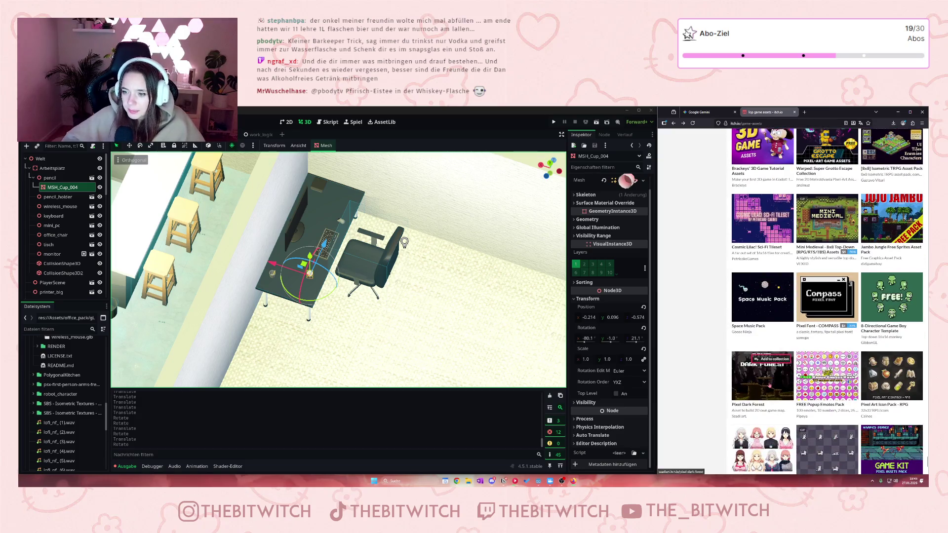
scroll(764, 389, "down", 4)
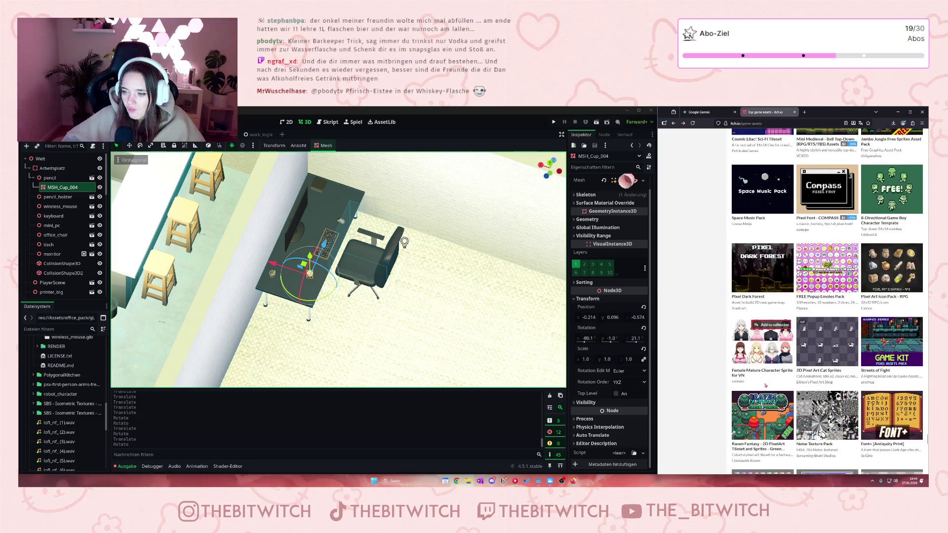
scroll(766, 391, "down", 1)
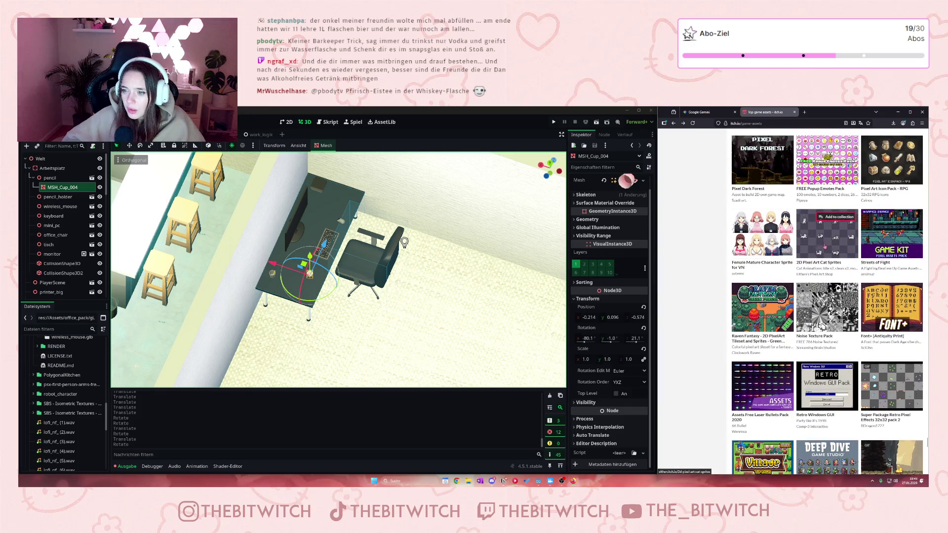
mouse_move(824, 247)
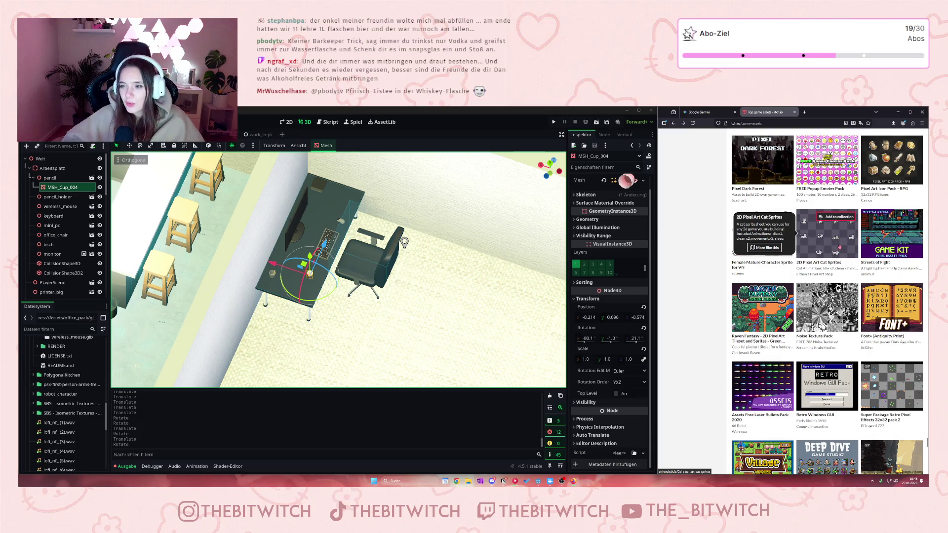
middle_click(800, 247)
scroll(799, 354, "down", 5)
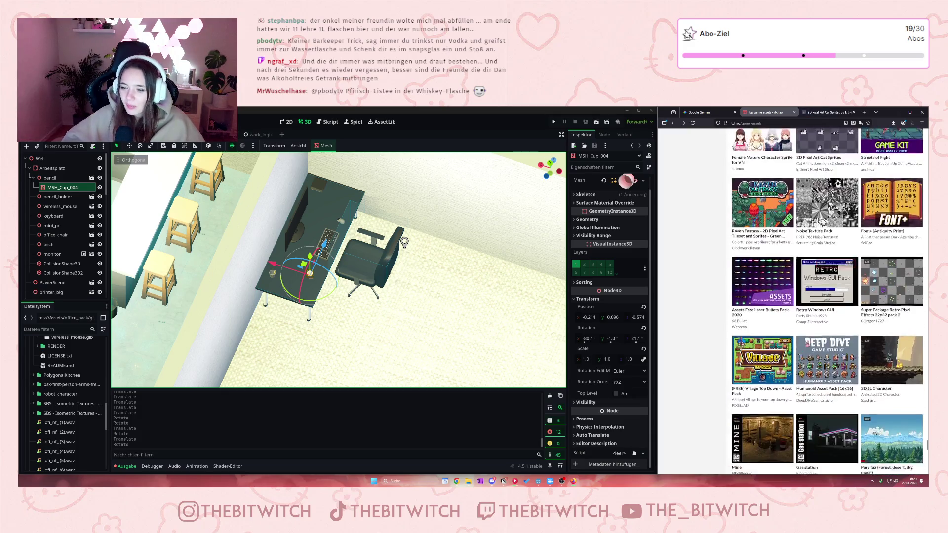
scroll(799, 355, "down", 5)
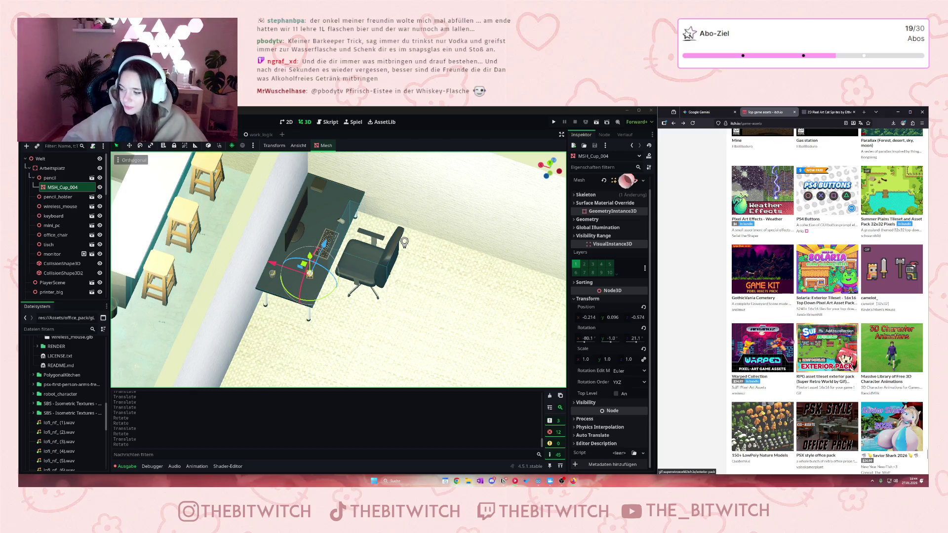
scroll(788, 341, "down", 5)
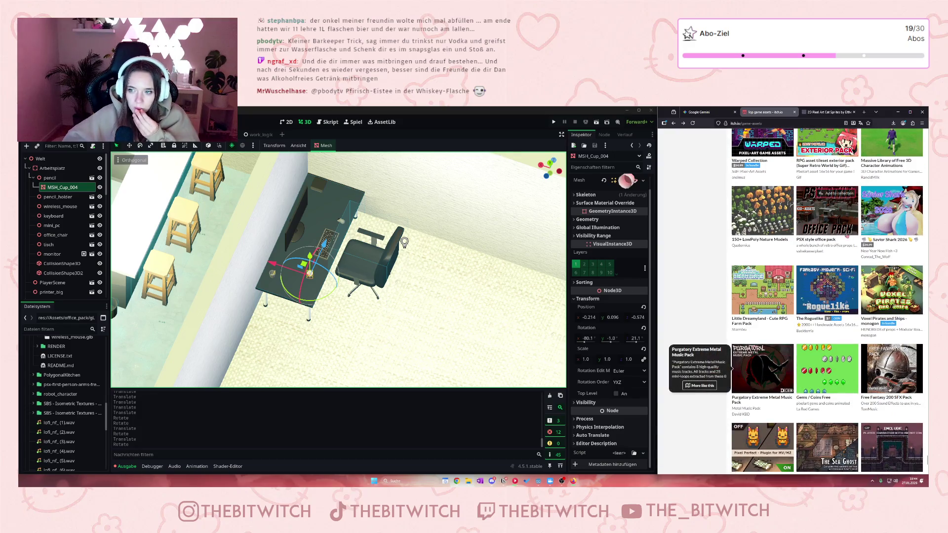
mouse_move(831, 246)
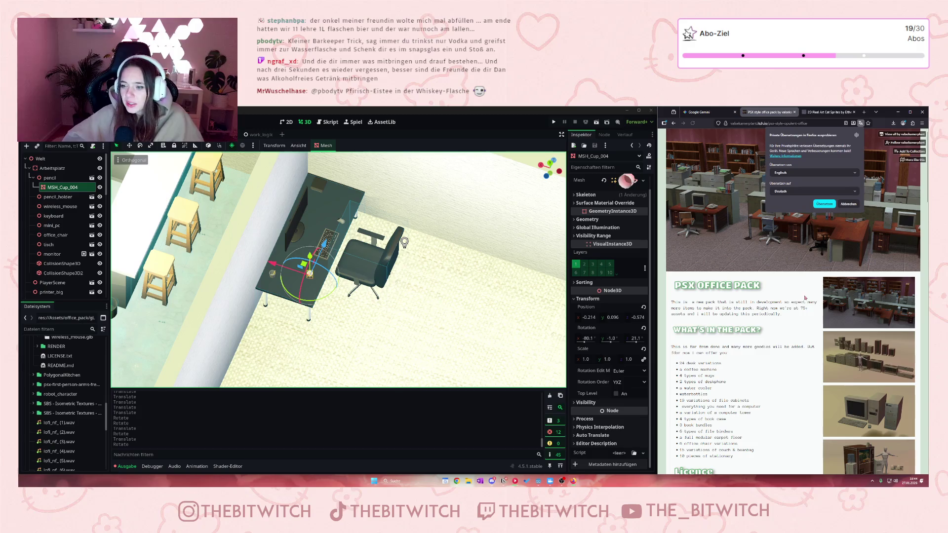
- Dismiss the translation popup and read through the PSX Office Pack description and CC0 licence wording
left_click(794, 302)
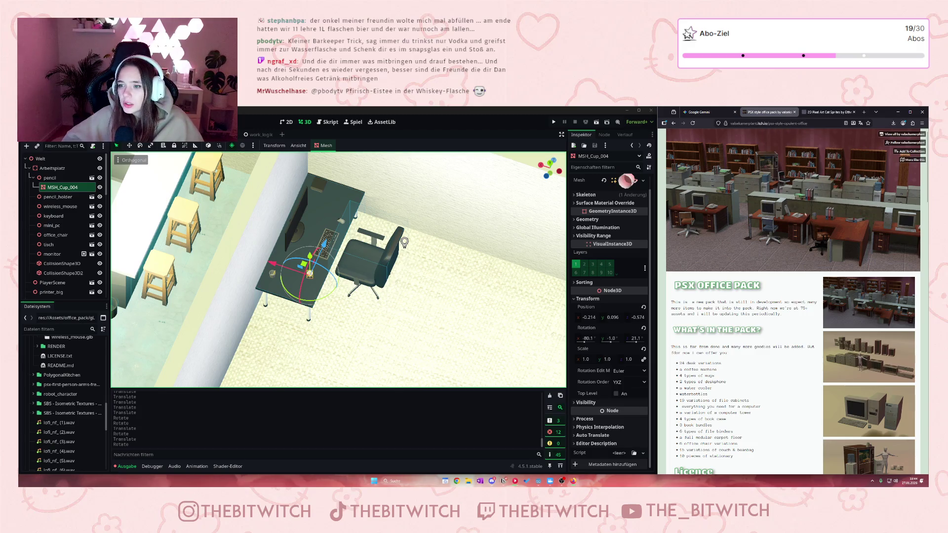
scroll(794, 228, "down", 3)
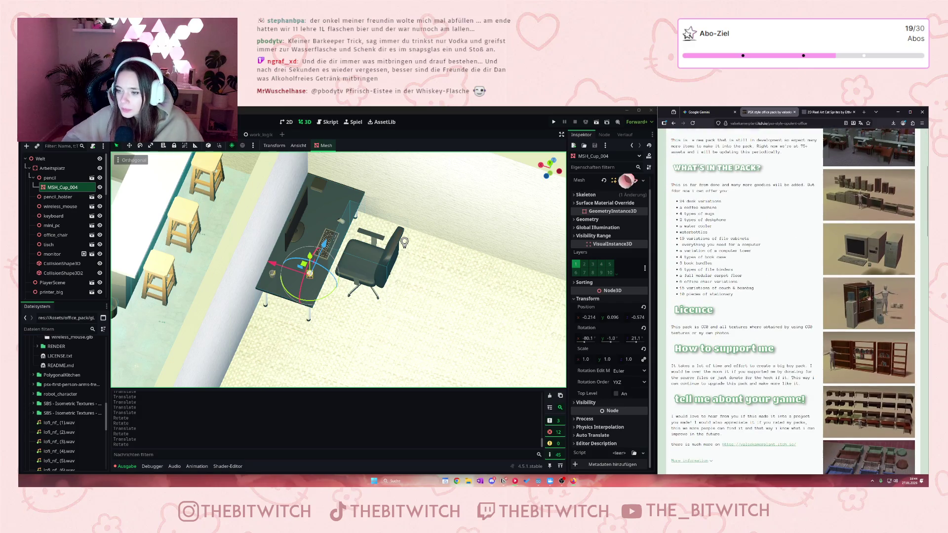
scroll(862, 304, "down", 2)
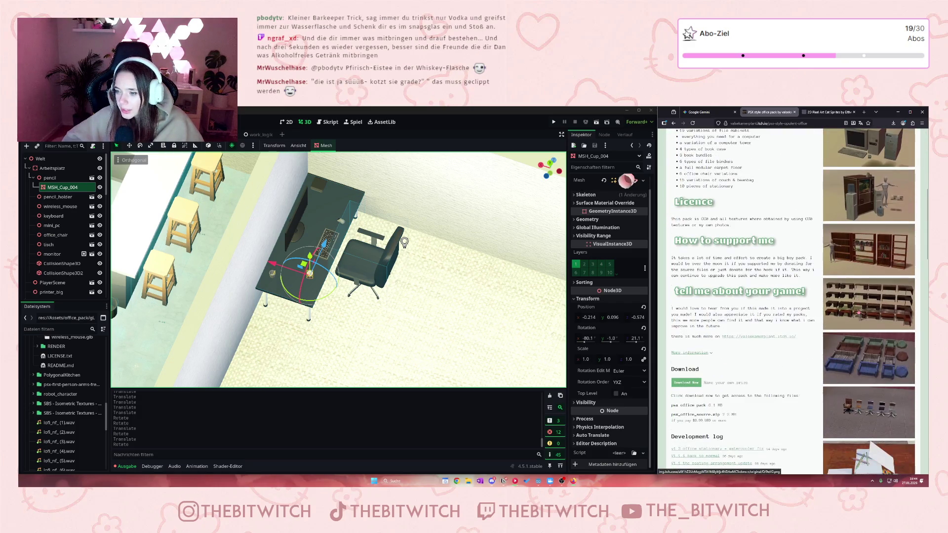
scroll(860, 312, "down", 2)
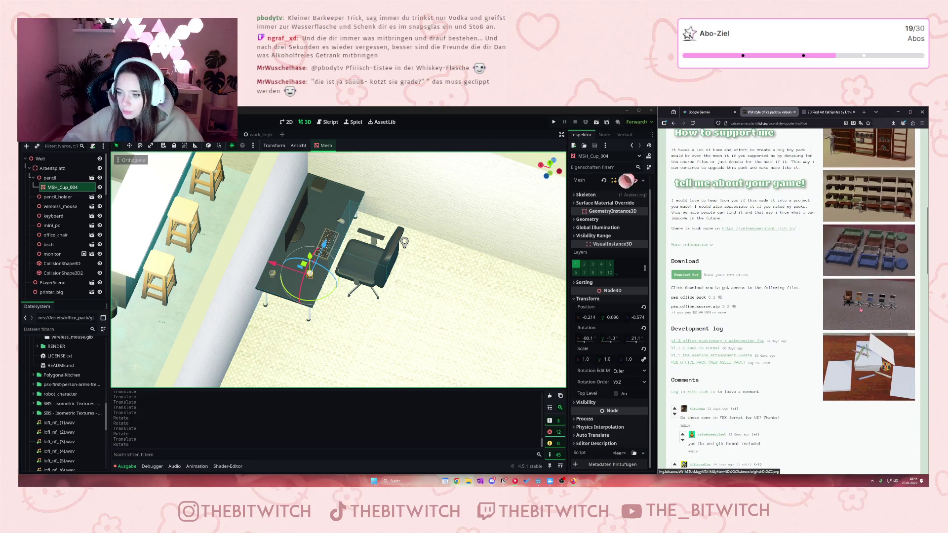
scroll(759, 305, "up", 2)
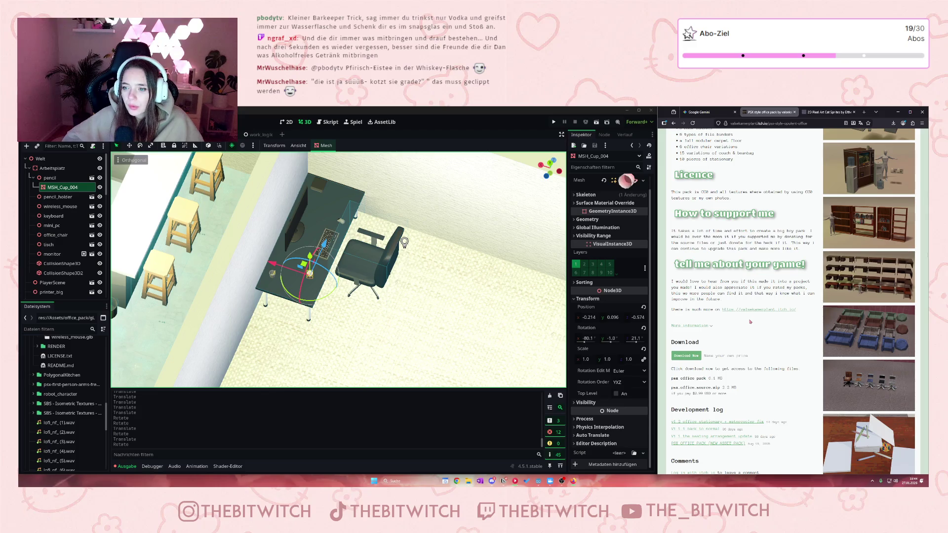
scroll(751, 320, "down", 1)
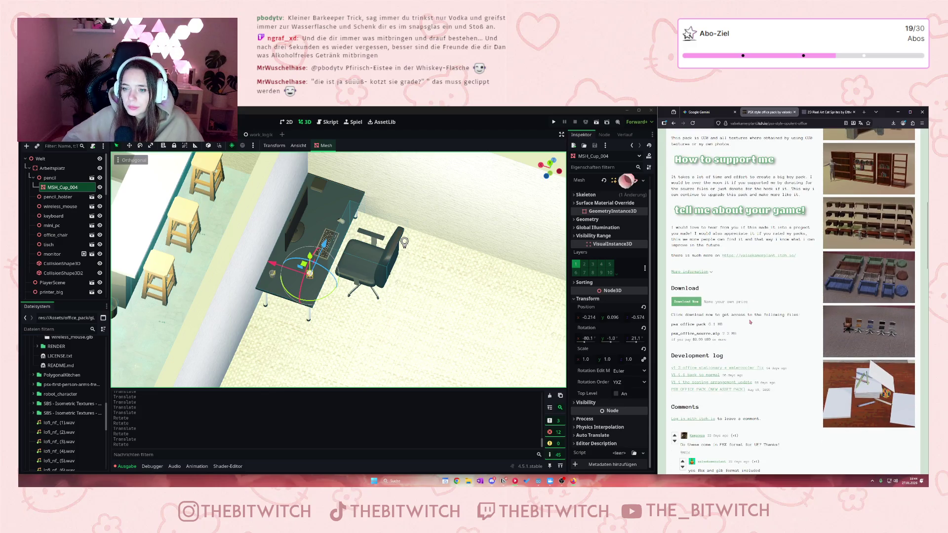
scroll(750, 321, "up", 4)
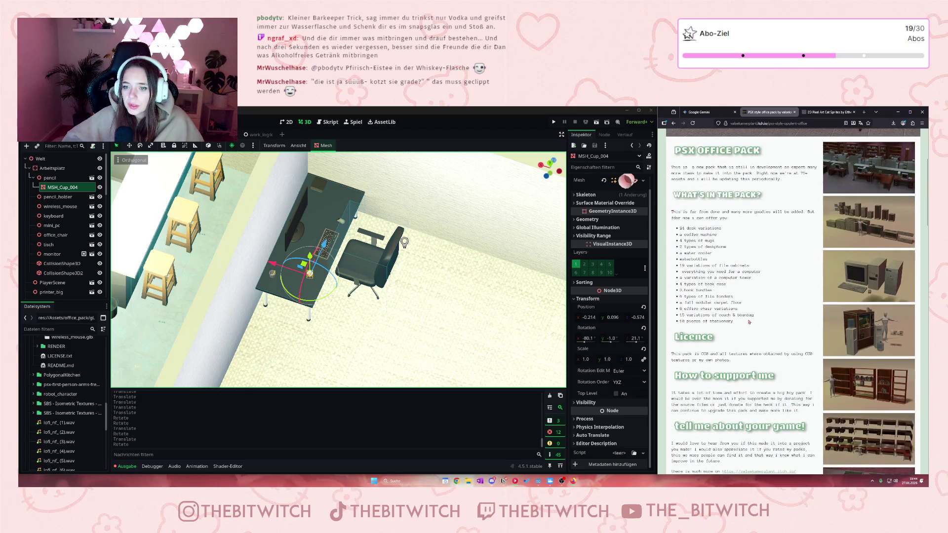
left_click_drag(705, 354, 724, 353)
left_click(735, 354)
scroll(735, 354, "down", 4)
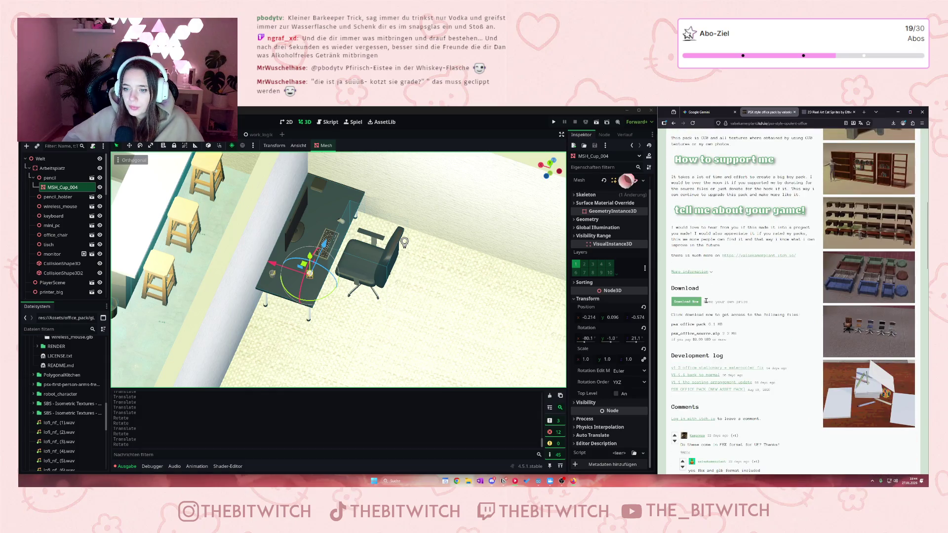
- Download the psx office pack file for free, skipping the payment prompt
left_click(697, 302)
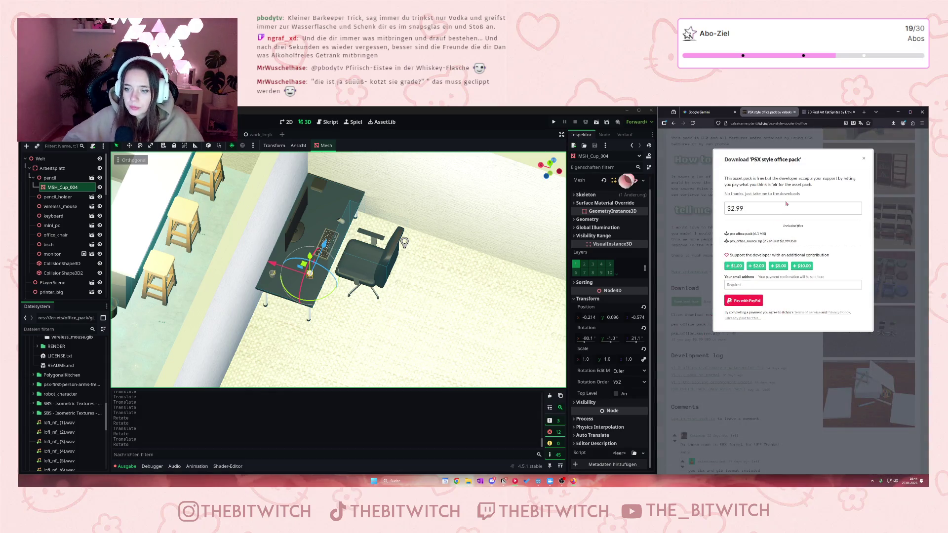
left_click(753, 195)
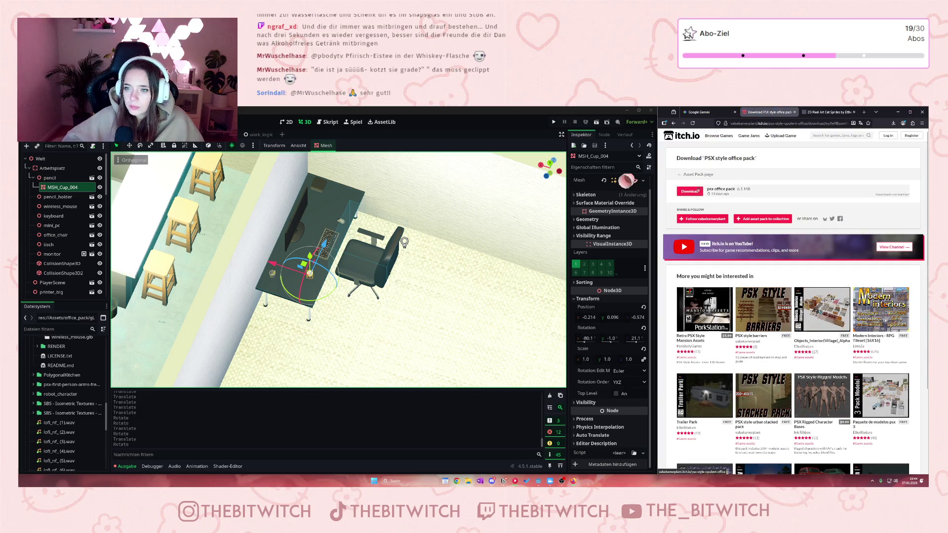
left_click(698, 194)
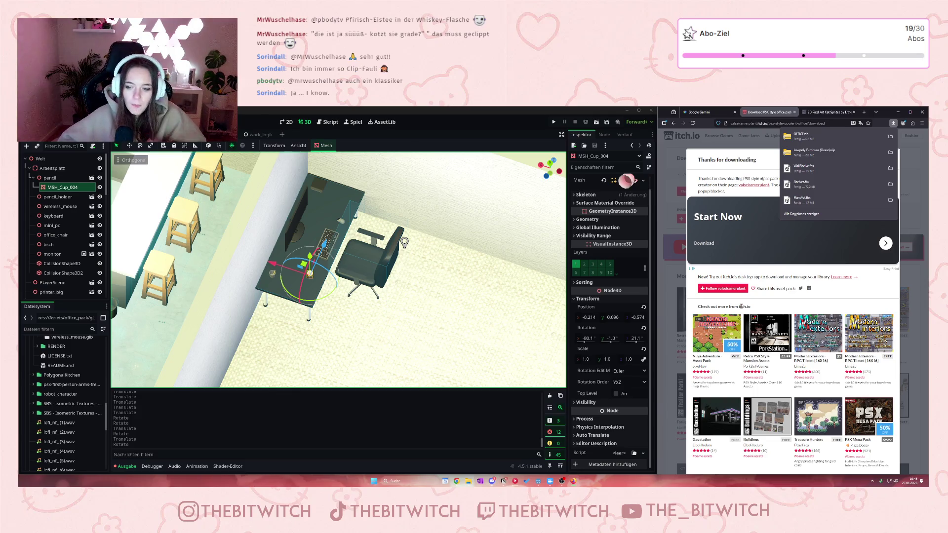
- Dismiss the itch.io privacy and cookie settings notice
scroll(741, 307, "down", 3)
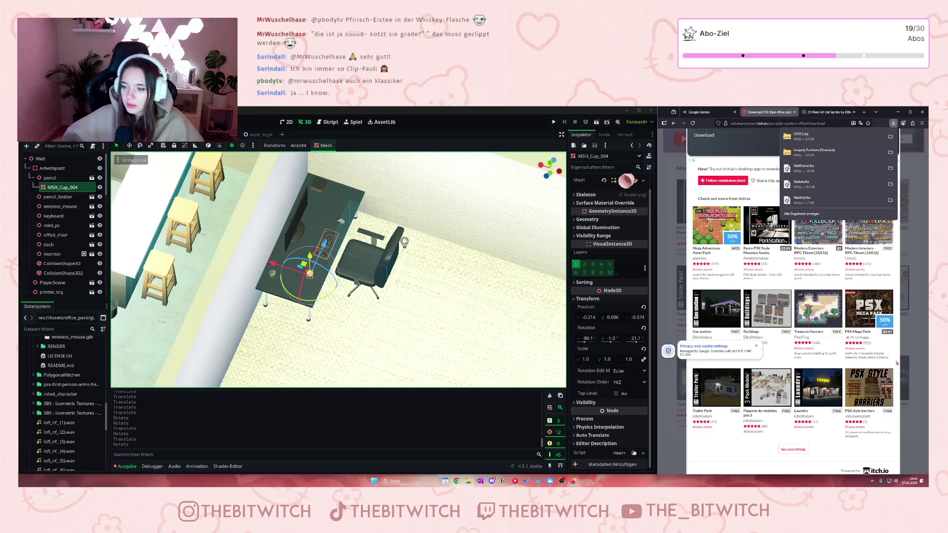
scroll(861, 348, "down", 1)
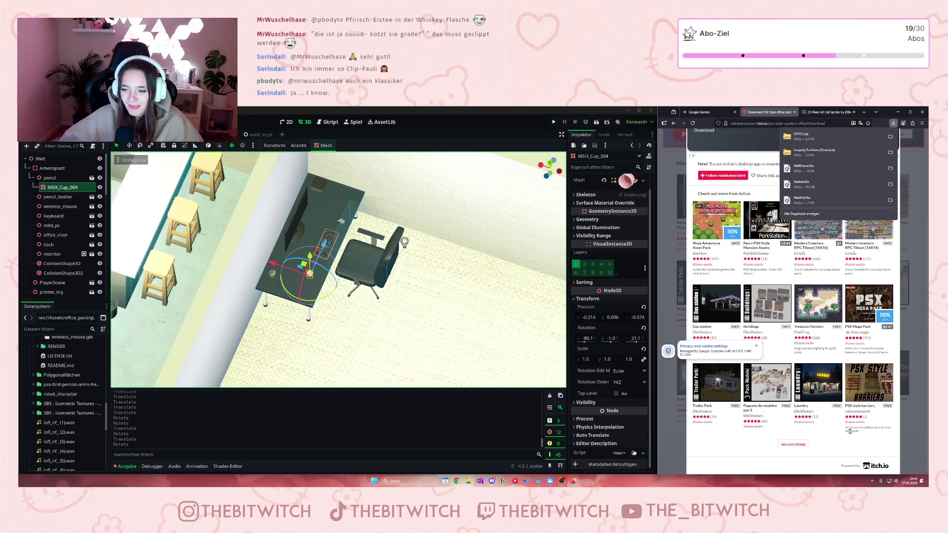
scroll(787, 387, "up", 2)
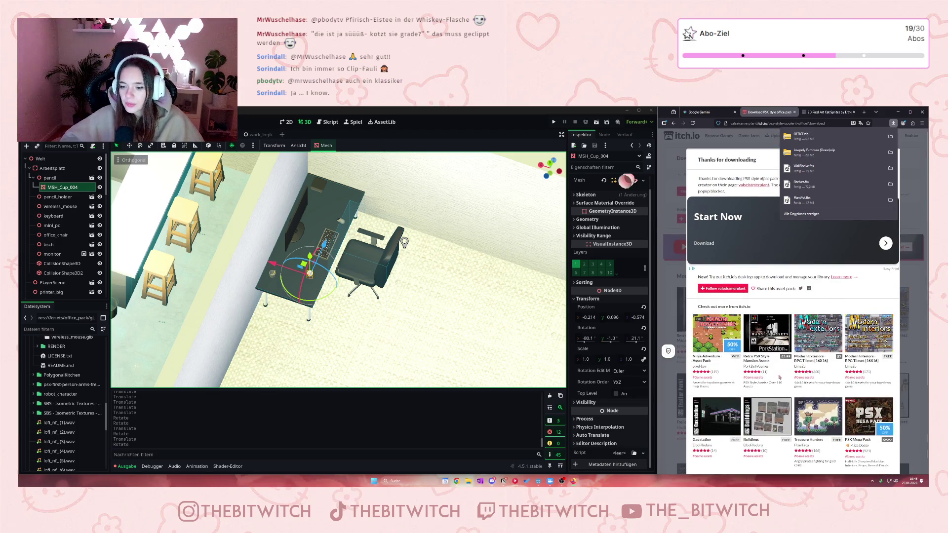
scroll(787, 386, "down", 2)
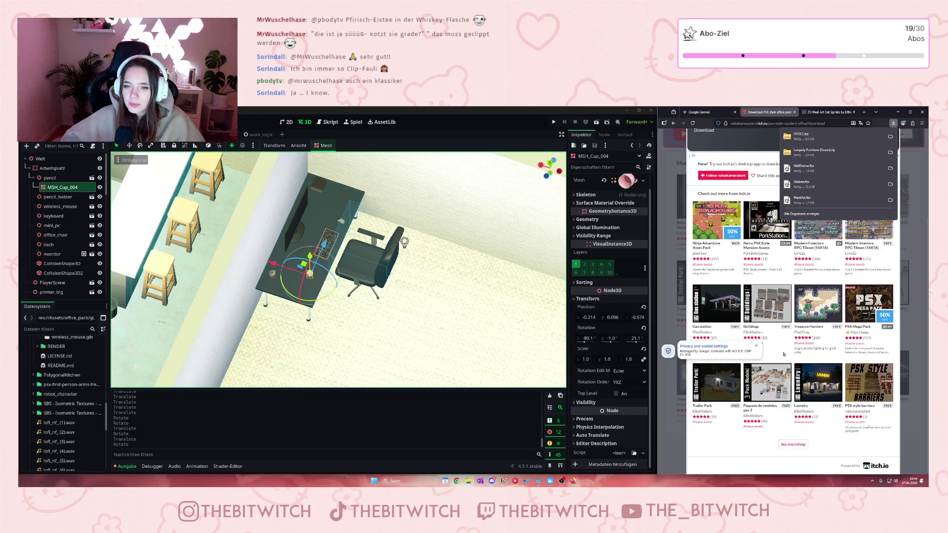
left_click(757, 346)
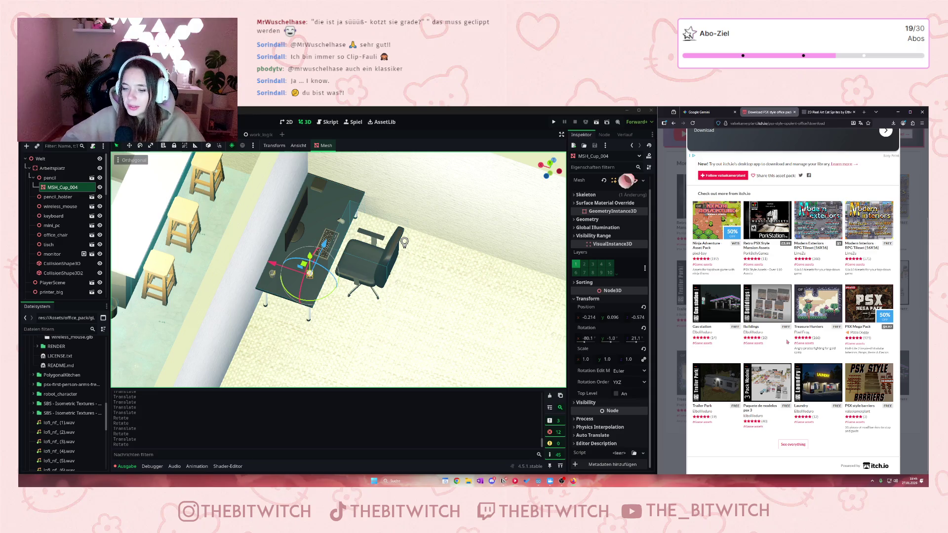
- Close the thank-you window and browse suggested packs like PSX style barriers and PSX Style Cars
scroll(788, 341, "up", 5)
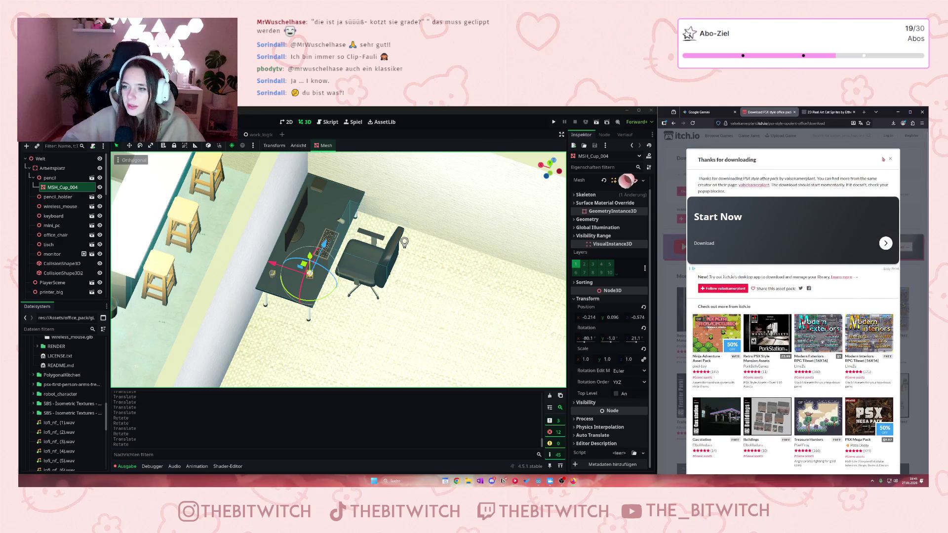
left_click(888, 161)
scroll(816, 308, "down", 3)
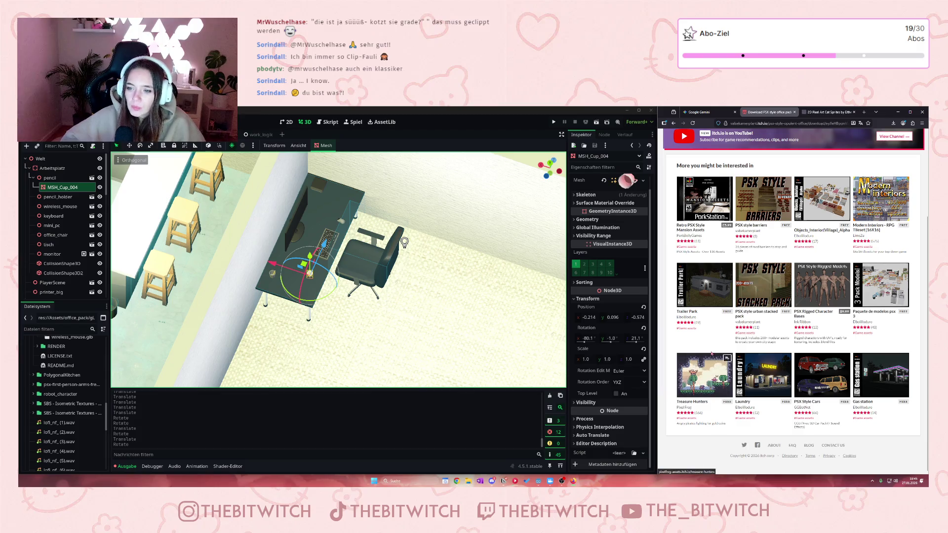
scroll(738, 318, "up", 3)
scroll(738, 319, "down", 3)
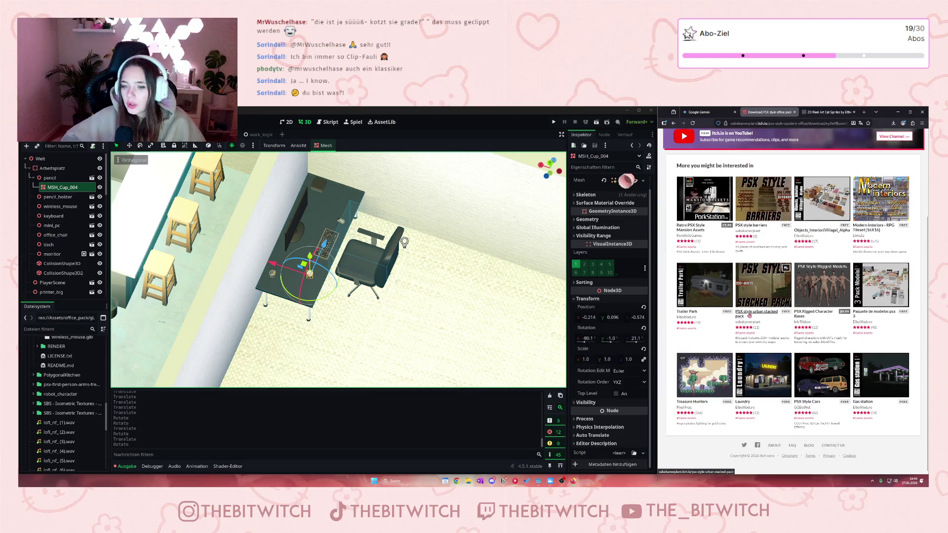
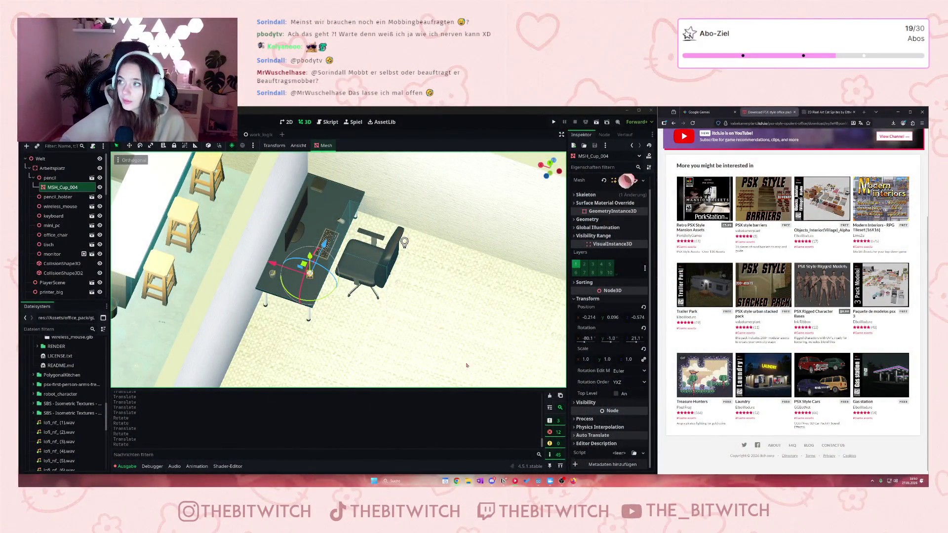
- Browse the FileSystem dock to res://Assets/OFFICE, listing the book and book_case files
left_click(91, 384)
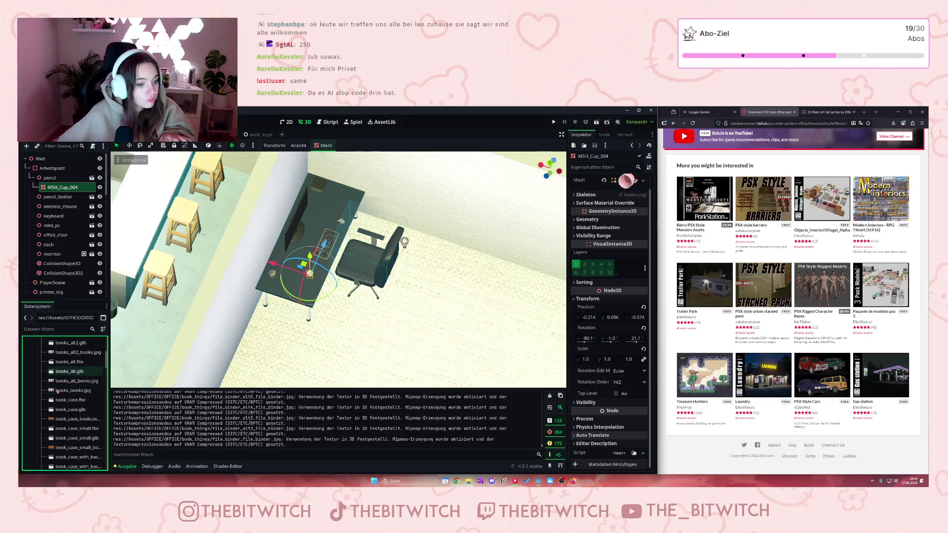
- Add file_binder_alt3.glb from the OFFICE folder to the workstation scene
left_click(57, 398)
scroll(57, 398, "down", 2)
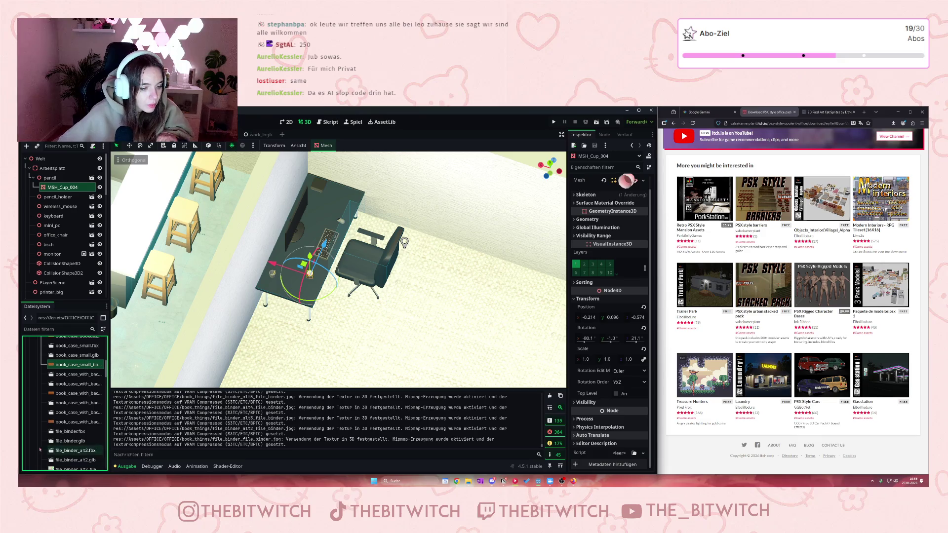
scroll(66, 427, "down", 3)
scroll(65, 427, "down", 1)
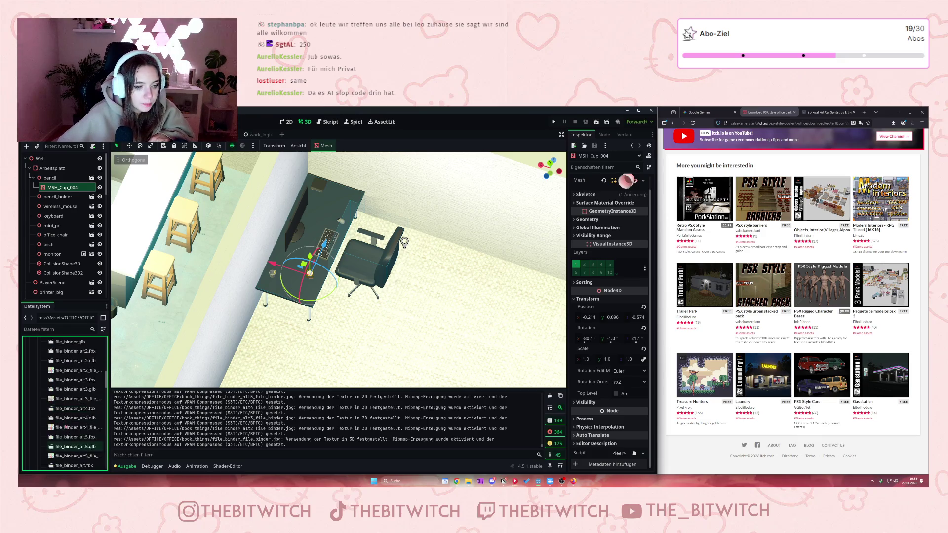
mouse_move(74, 405)
left_mouse_down()
mouse_move(50, 184)
mouse_move(50, 196)
left_mouse_up()
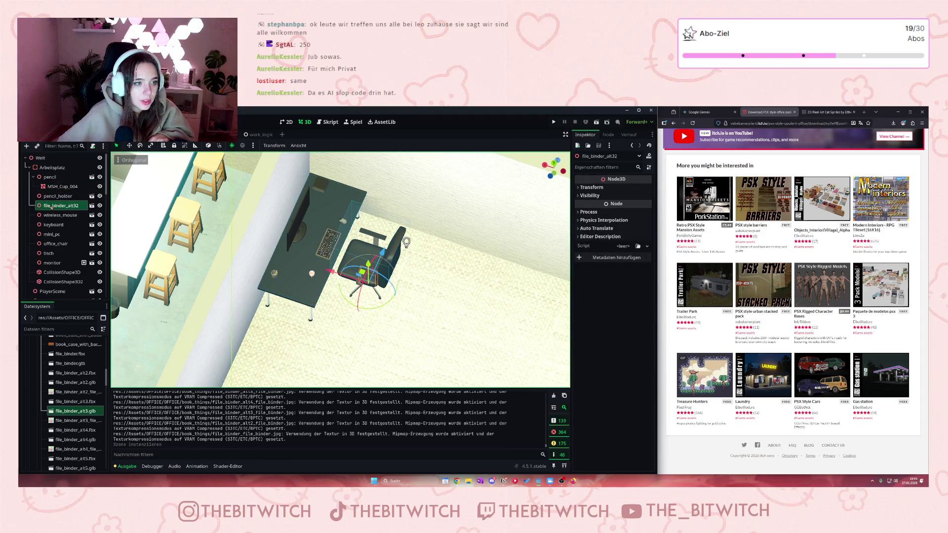
- Move the file binder onto the desk beside the pen cup, stand it upright, and save
mouse_move(362, 271)
left_mouse_down()
mouse_move(295, 237)
mouse_move(315, 199)
mouse_move(311, 207)
left_mouse_up()
scroll(340, 270, "up", 6)
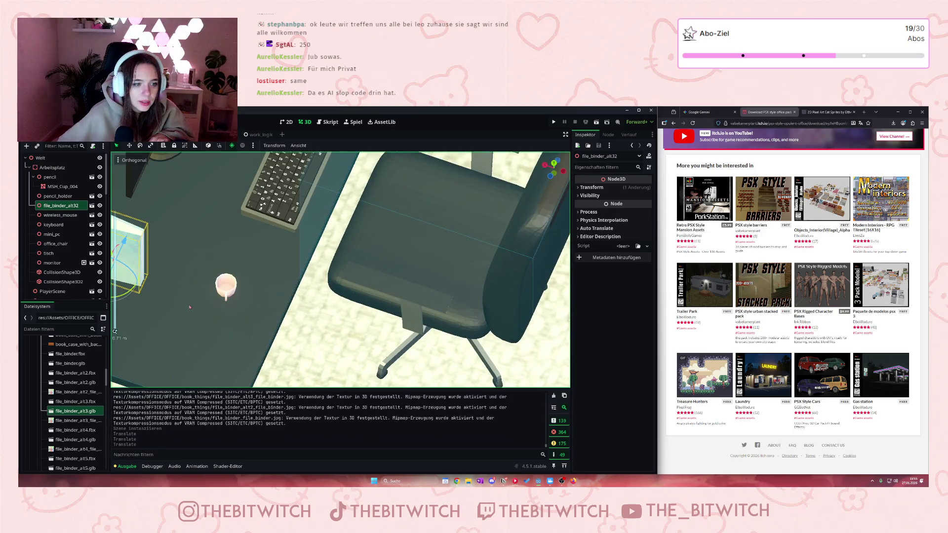
key("f")
mouse_move(298, 296)
left_mouse_down()
mouse_move(282, 294)
mouse_move(296, 290)
mouse_move(300, 311)
left_mouse_up()
mouse_move(291, 350)
left_mouse_down()
mouse_move(330, 342)
mouse_move(365, 303)
left_mouse_up()
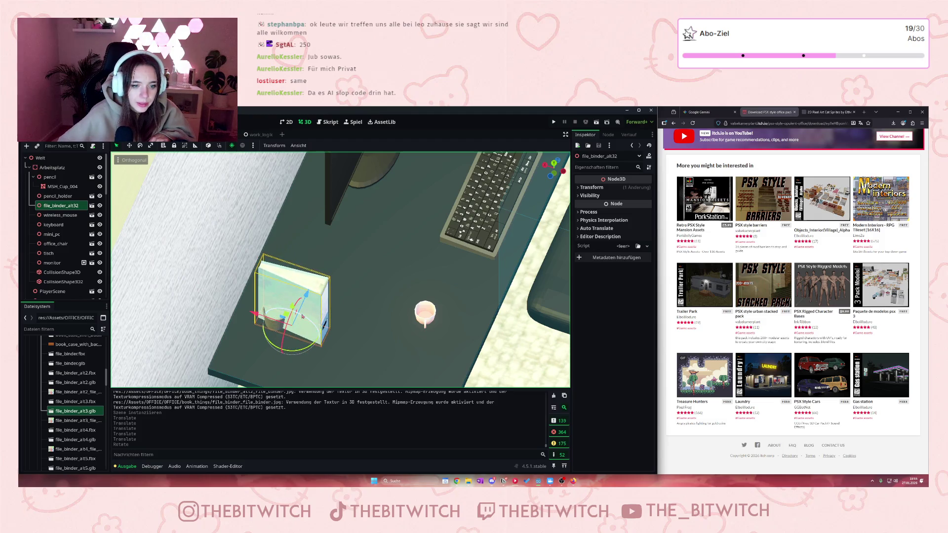
mouse_move(304, 300)
left_mouse_down()
mouse_move(324, 275)
mouse_move(268, 271)
left_mouse_up()
left_click_drag(259, 268, 272, 273)
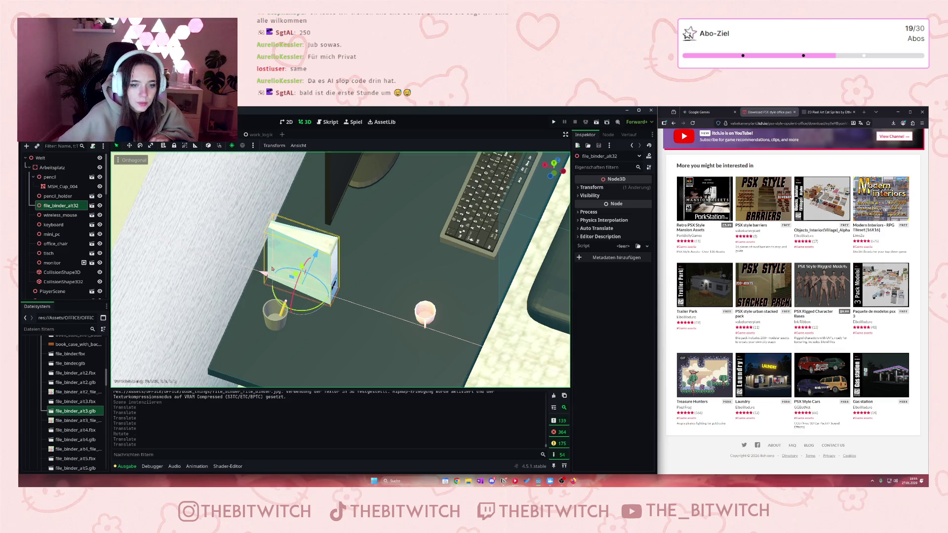
left_click_drag(297, 311, 487, 258)
key("ctrl+s")
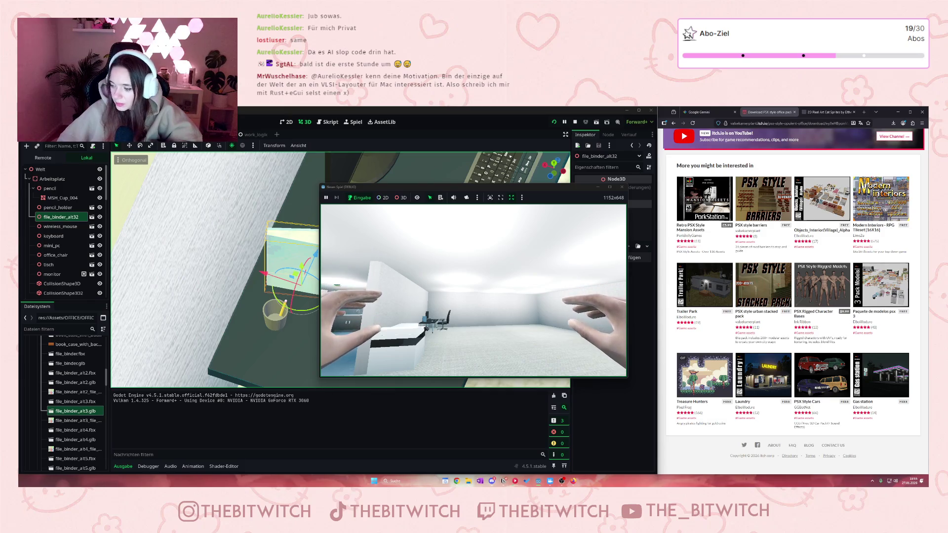
key("w")
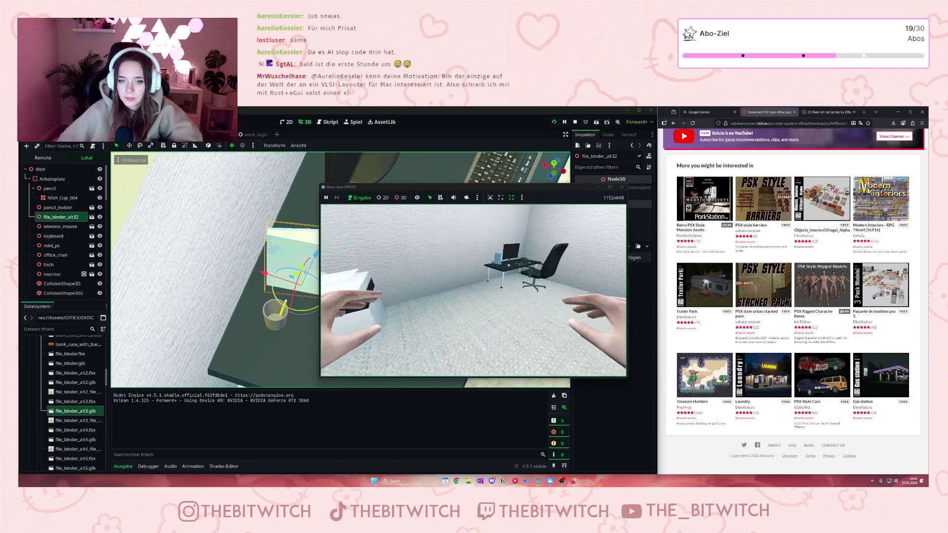
key("w")
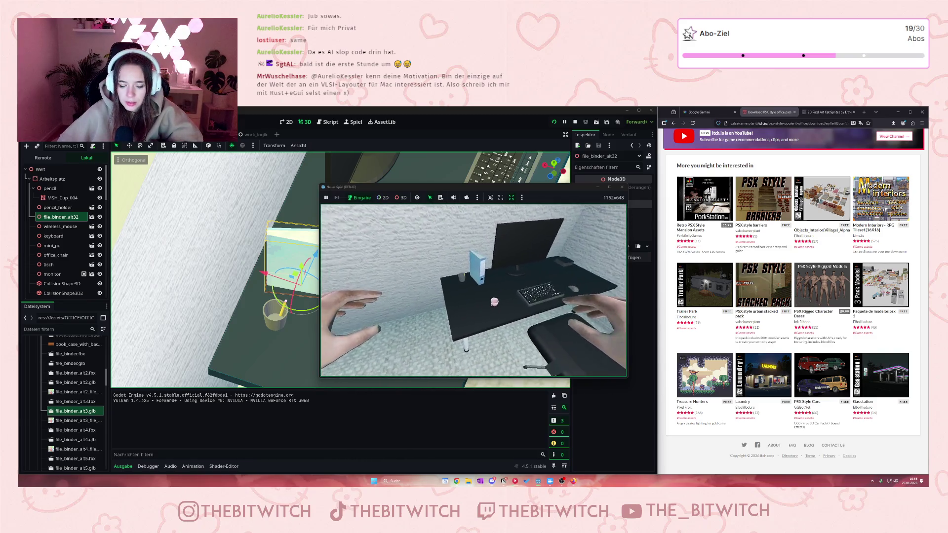
key("s")
key("w")
key("s")
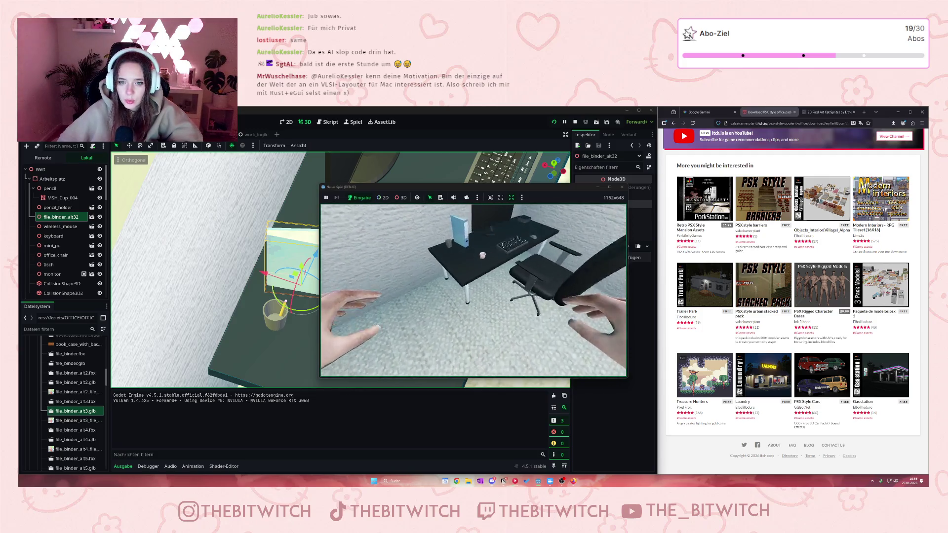
key("w")
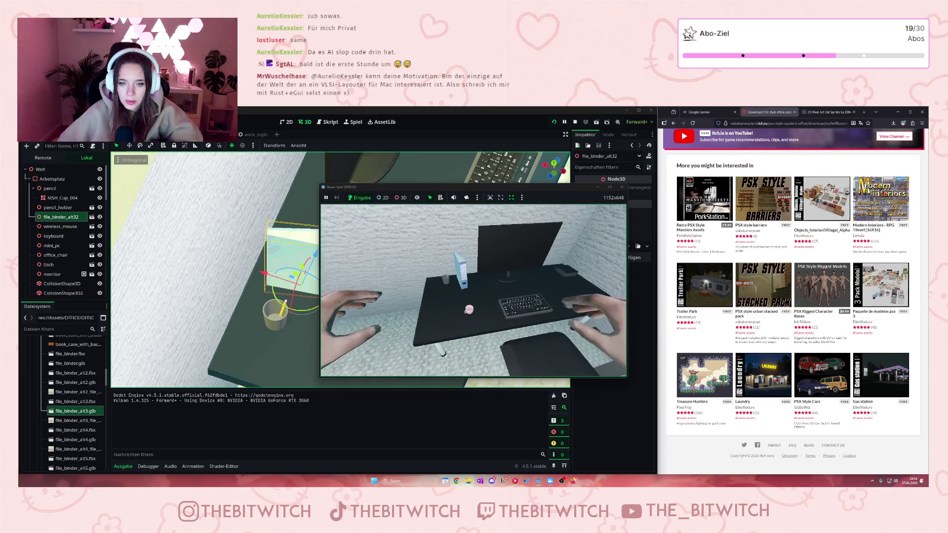
key("F8")
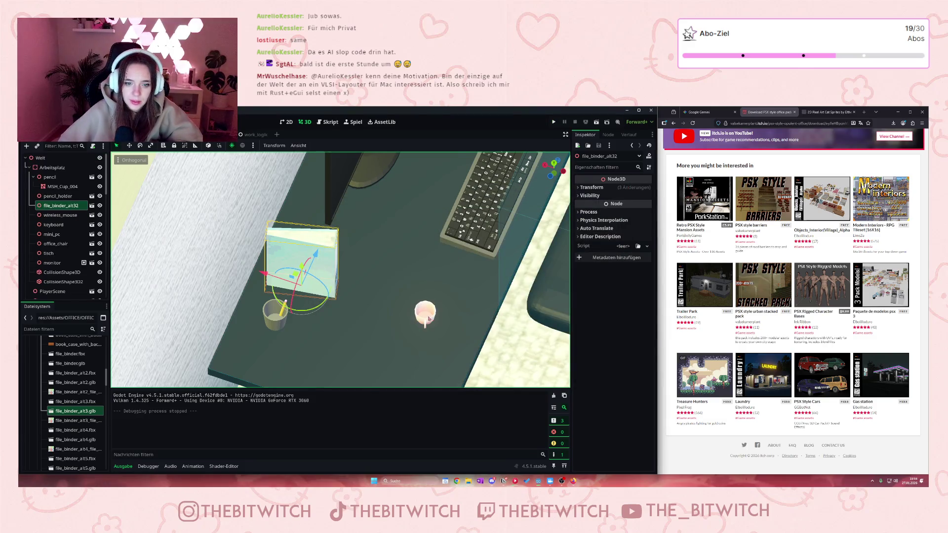
- Scale MSH_Cup_004 to 1.5 on all axes and raise it slightly to Y 0.098
left_click(427, 319)
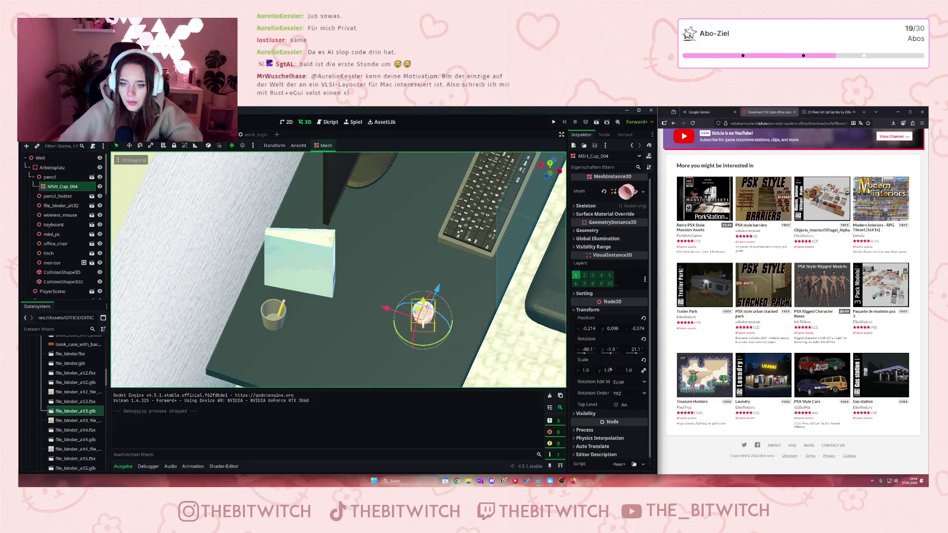
left_click(591, 372)
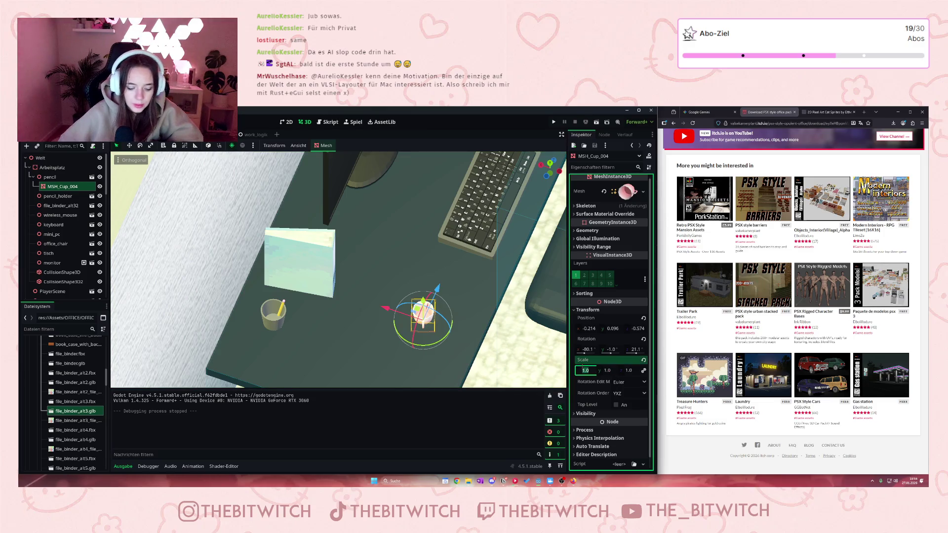
type("5")
key("Return")
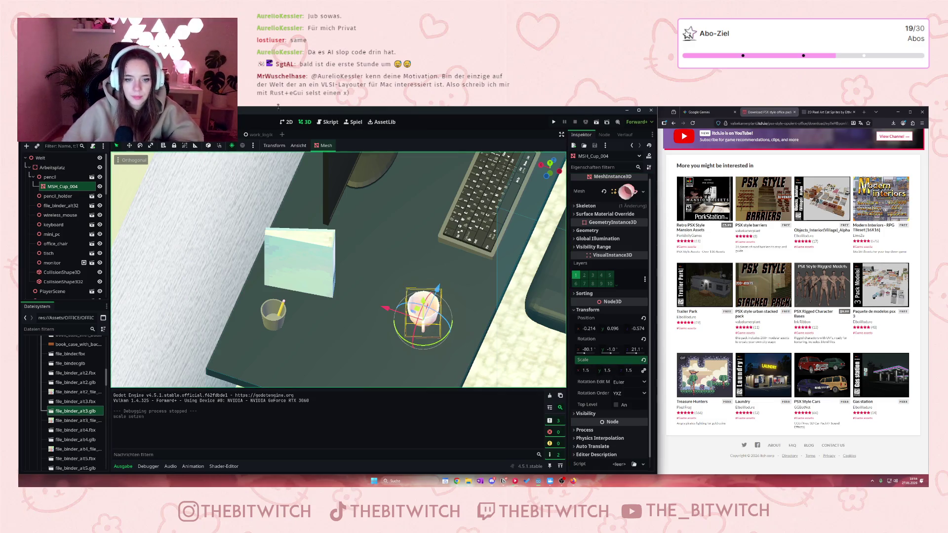
left_click_drag(423, 304, 424, 304)
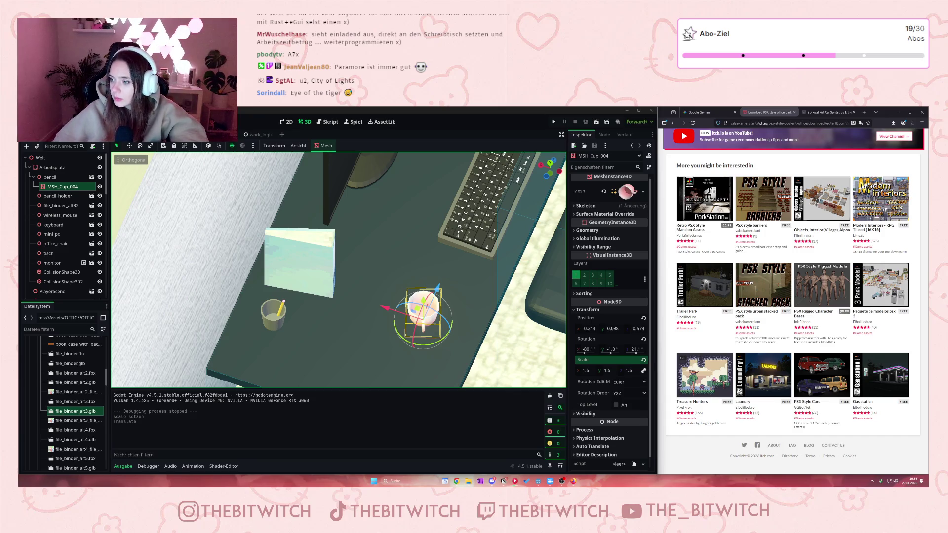
scroll(409, 301, "up", 2)
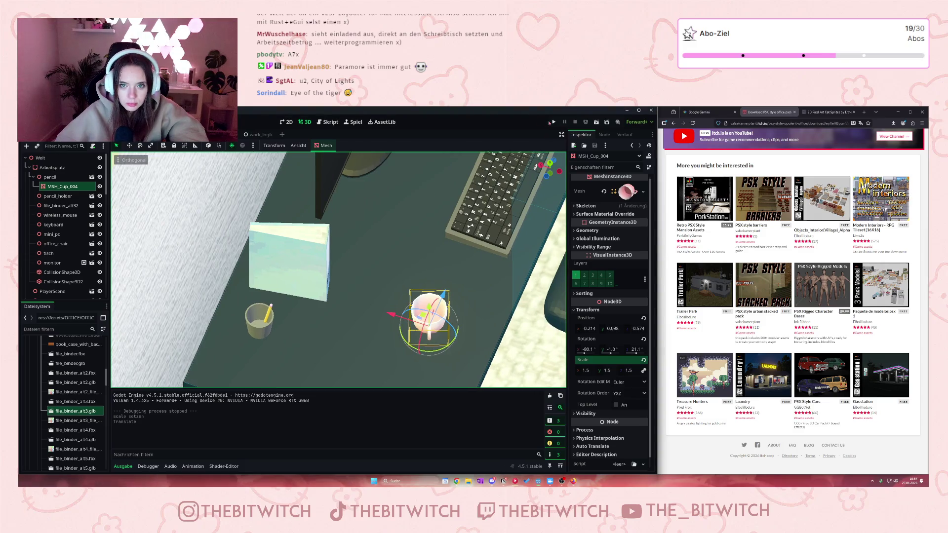
- Save and test-run the scene, walking toward the desk, then close the game window
left_click(553, 122)
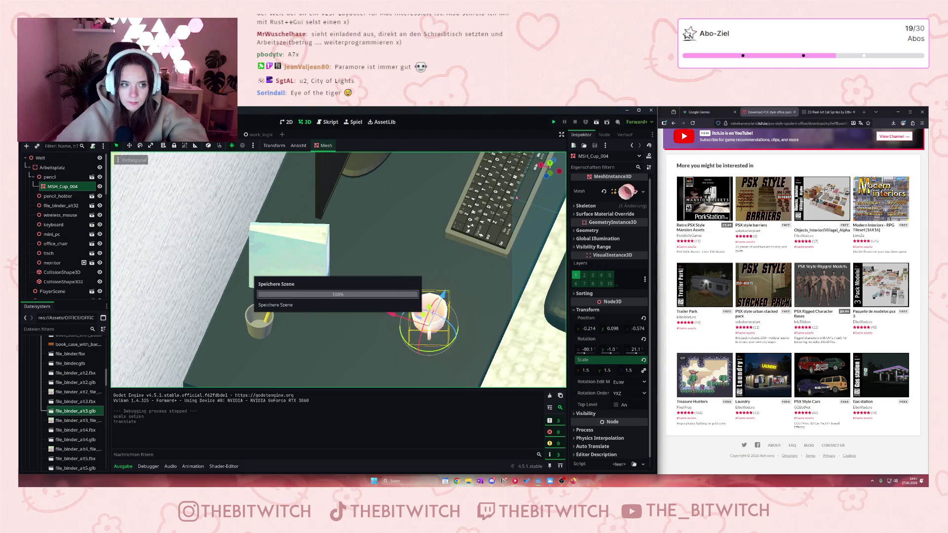
key("w")
key("w")
key("w")
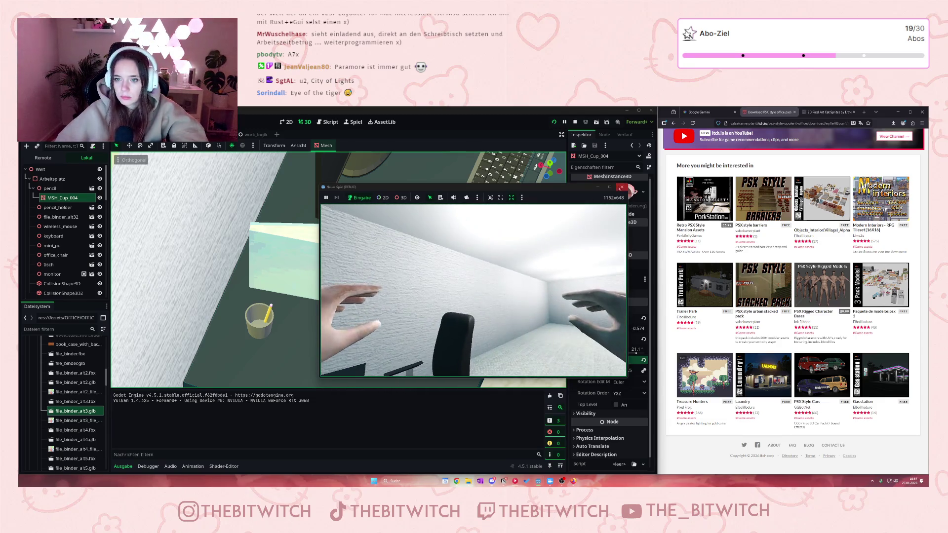
left_click(621, 187)
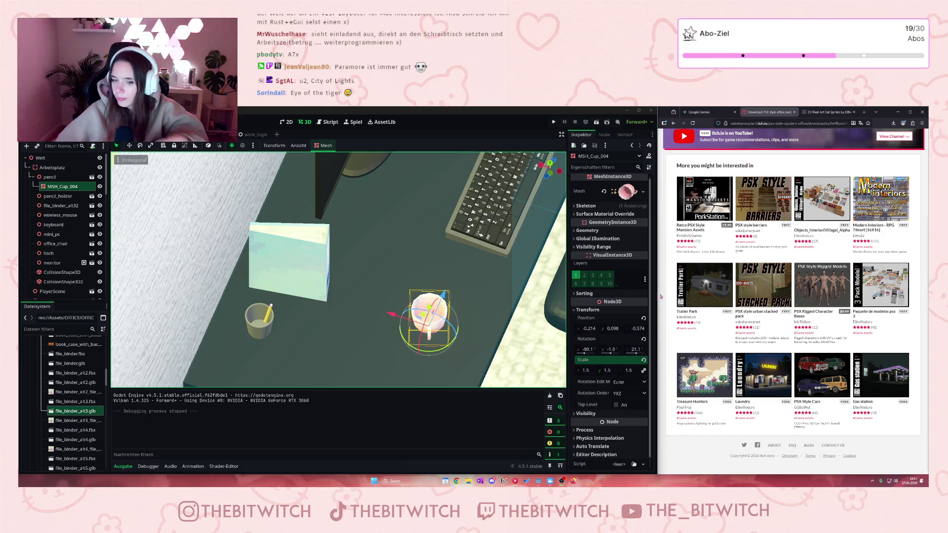
scroll(359, 322, "down", 8)
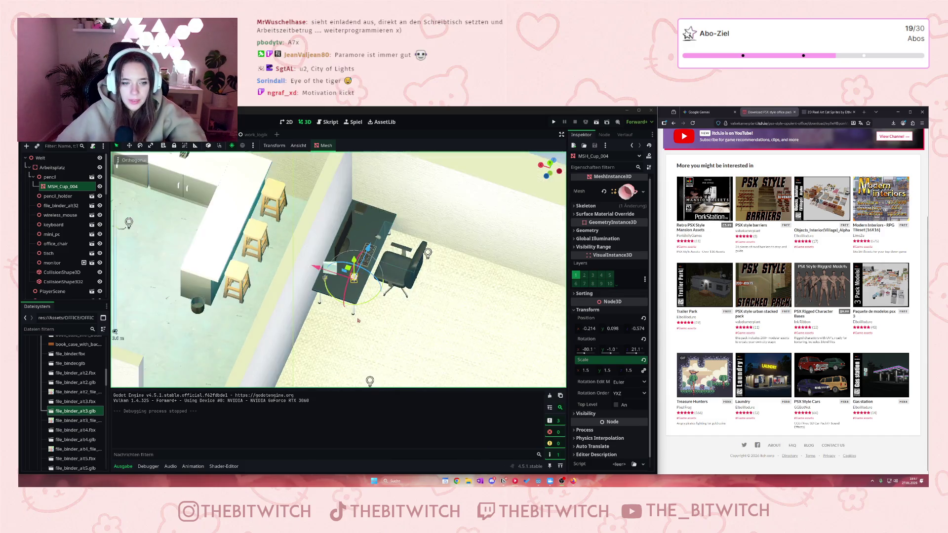
scroll(358, 322, "up", 3)
scroll(365, 326, "down", 3)
scroll(380, 330, "up", 3)
scroll(392, 334, "down", 3)
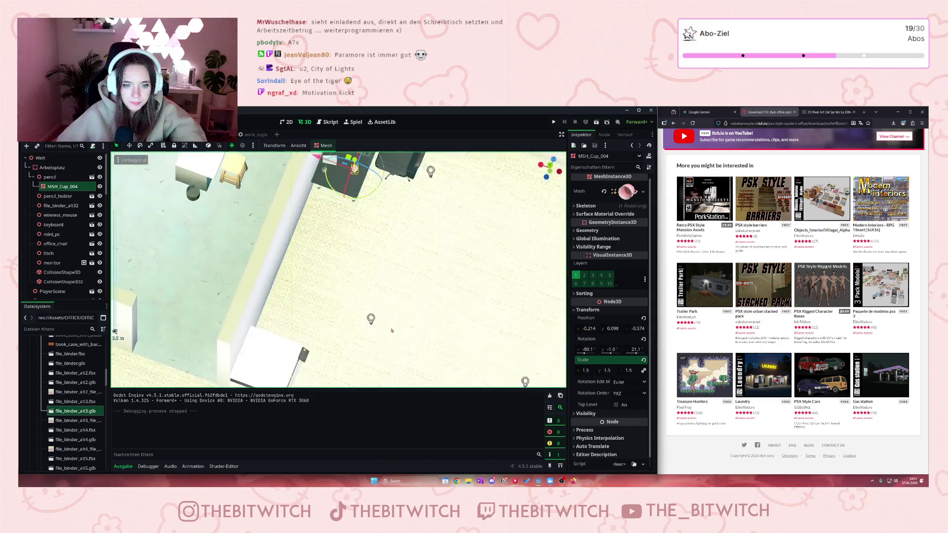
scroll(391, 333, "down", 3)
scroll(366, 327, "up", 2)
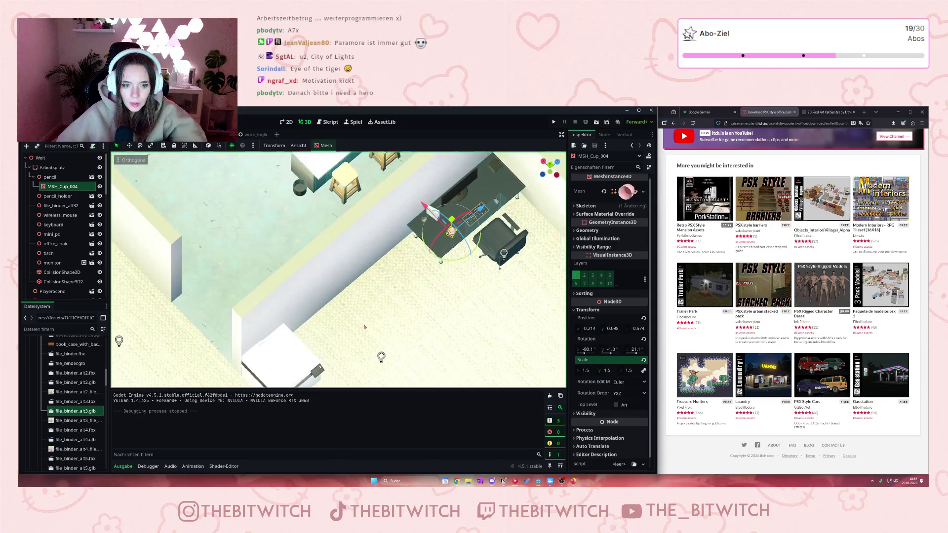
- Deselect the cup and browse Doors and Props SchoolProps/Models, selecting ClassRoomTable_1.fbx
left_click(429, 336)
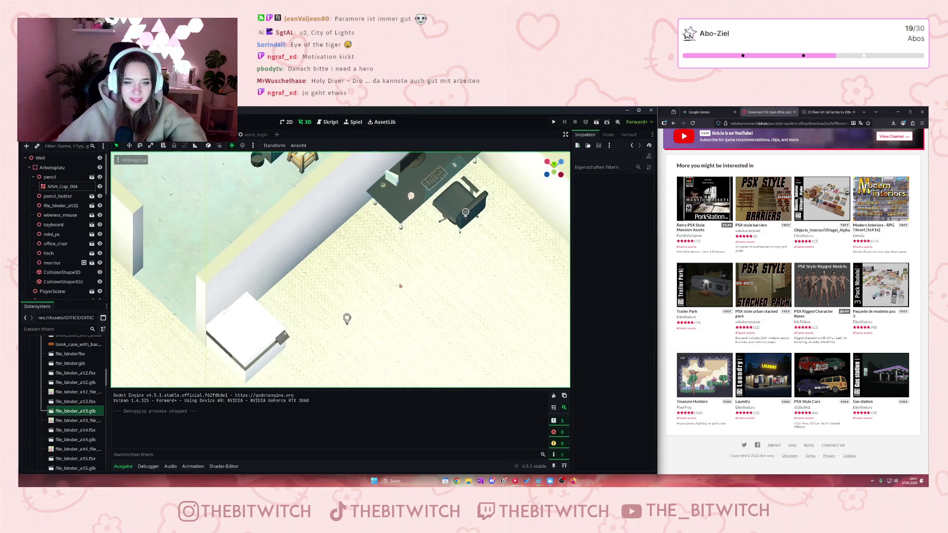
scroll(78, 393, "up", 4)
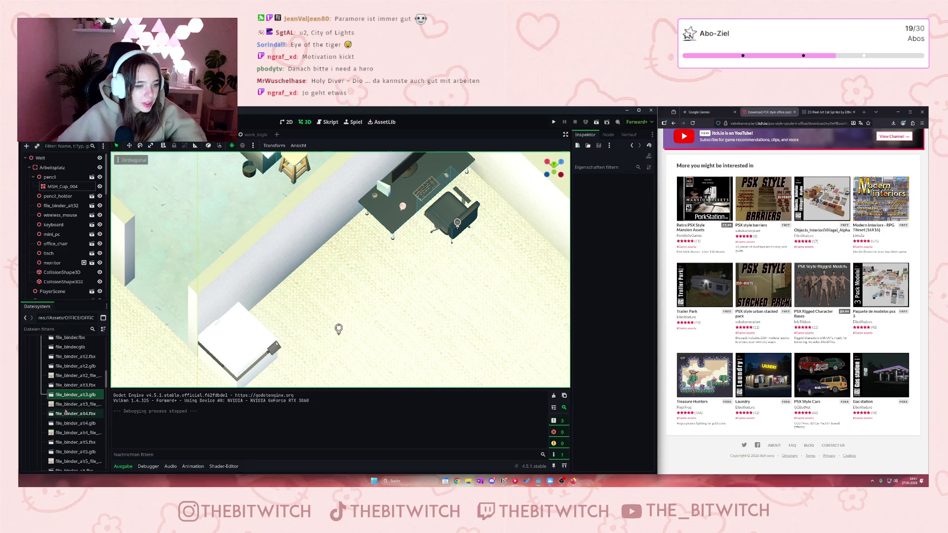
scroll(78, 394, "up", 8)
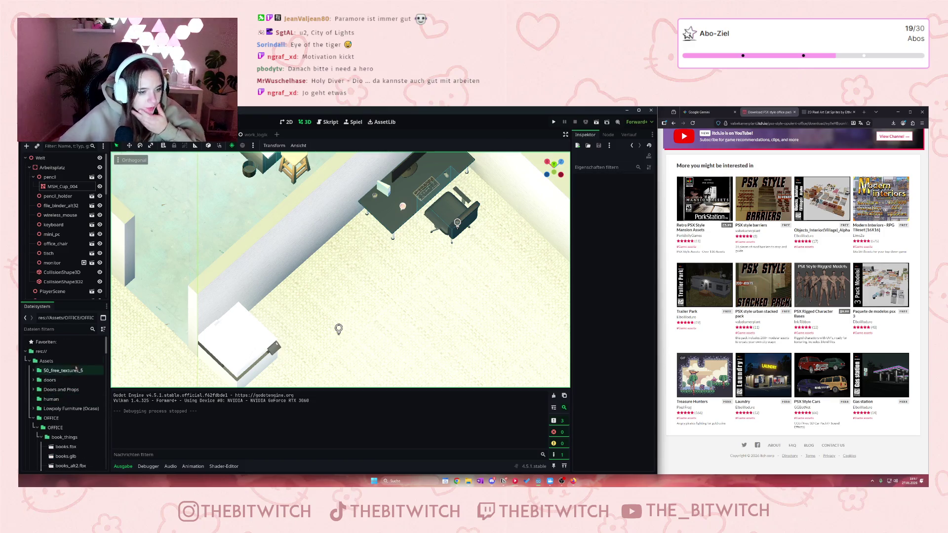
left_click(34, 390)
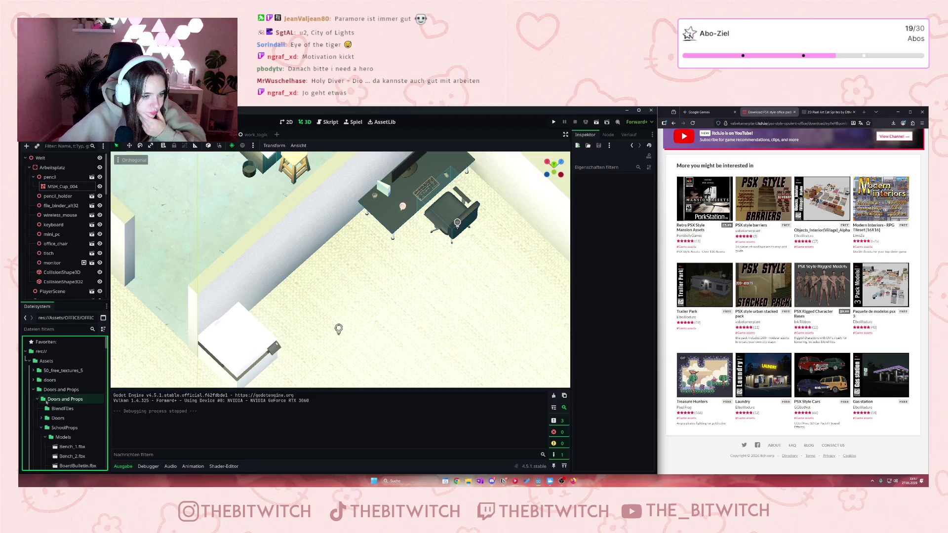
scroll(55, 433, "down", 5)
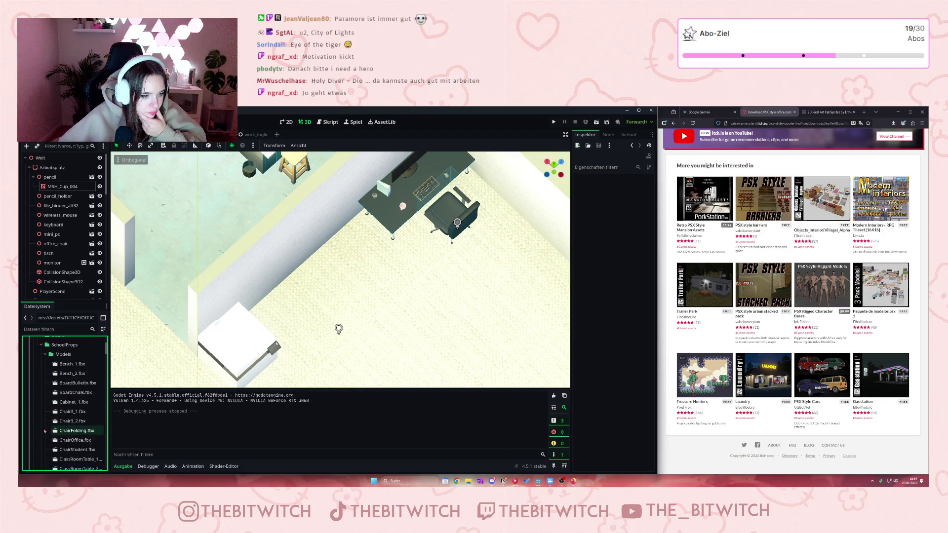
scroll(41, 435, "down", 2)
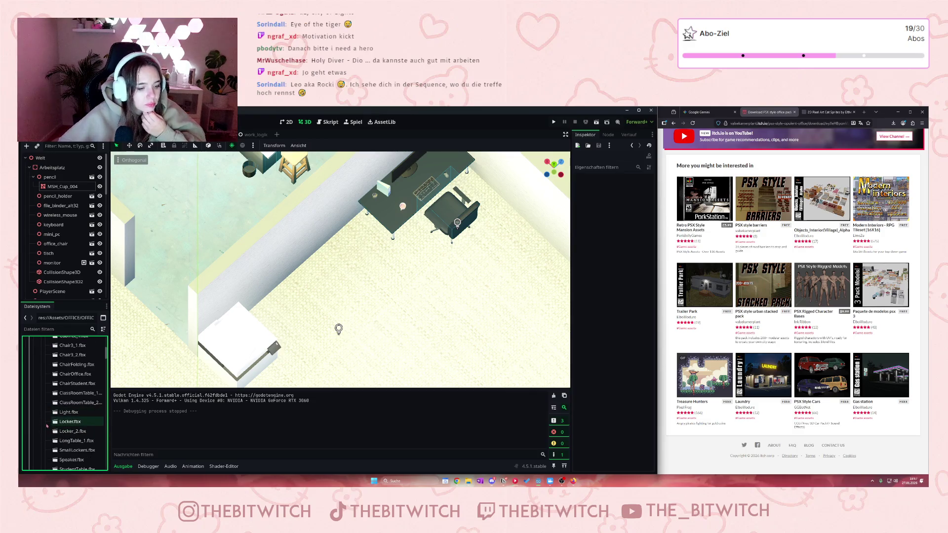
scroll(47, 426, "down", 1)
left_click(68, 378)
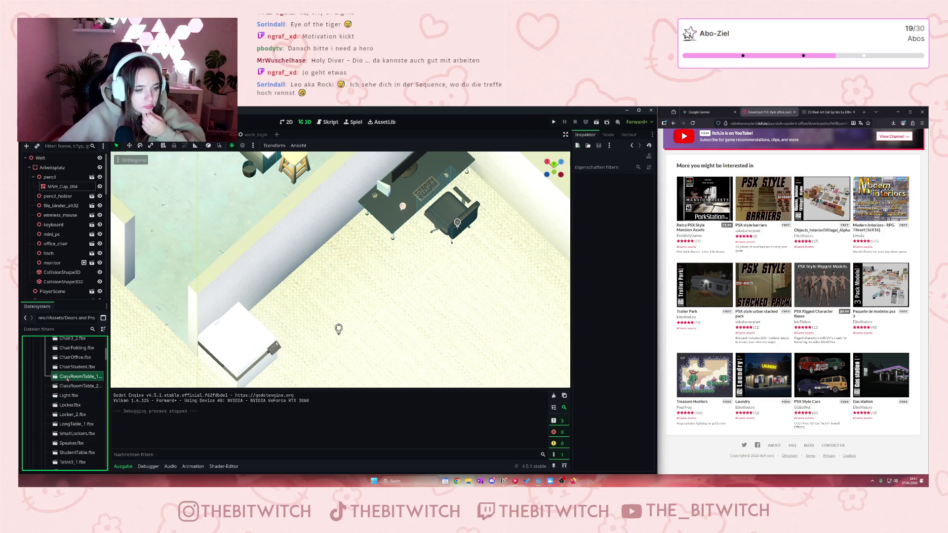
left_click_drag(32, 196, 49, 173)
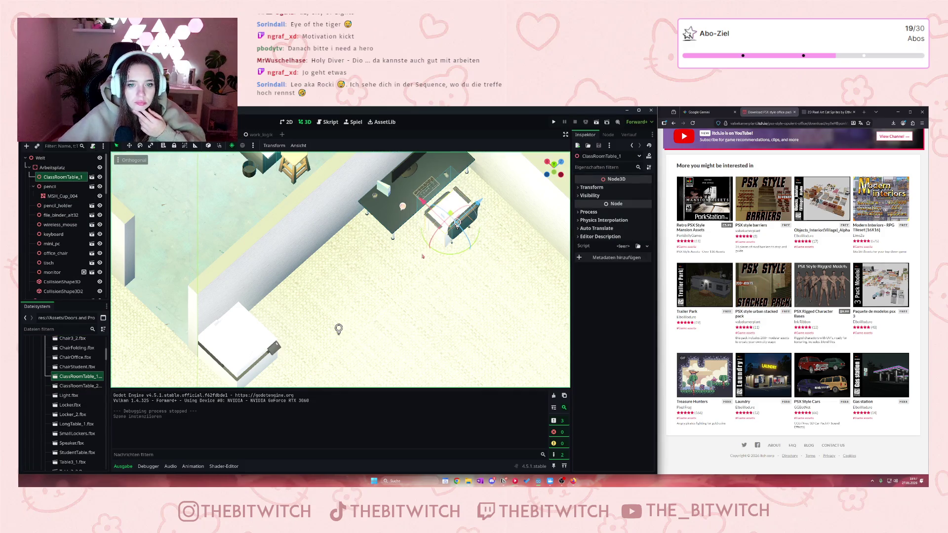
scroll(427, 245, "down", 3)
scroll(434, 239, "up", 5)
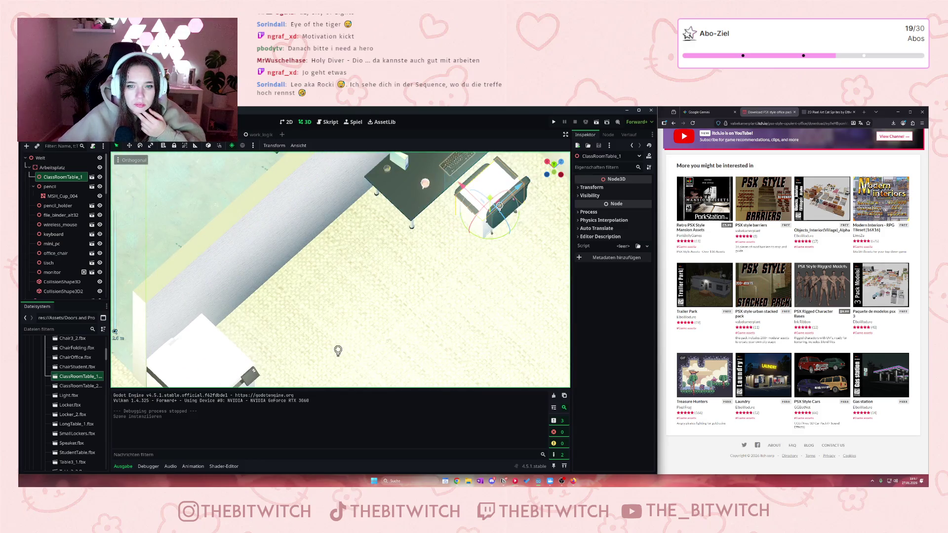
mouse_move(470, 191)
left_mouse_down()
mouse_move(360, 299)
mouse_move(329, 315)
left_mouse_up()
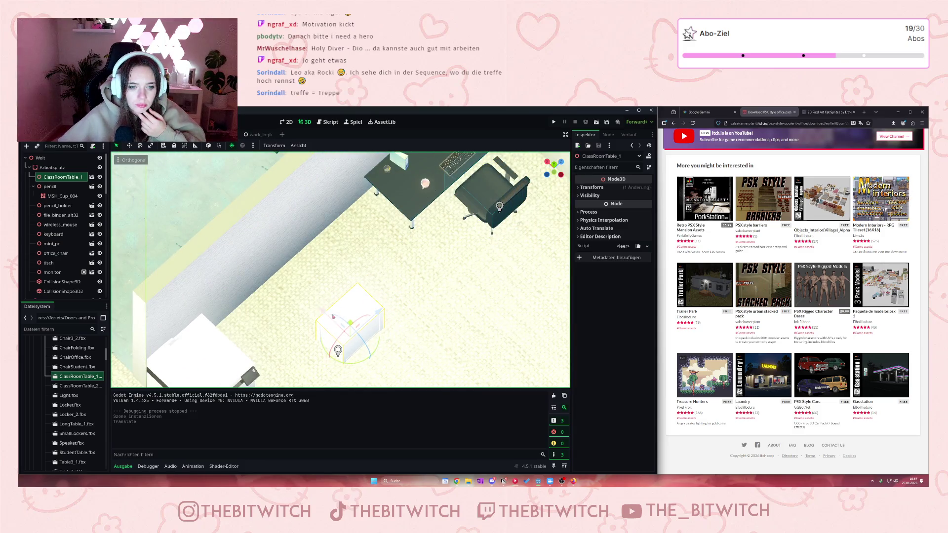
mouse_move(332, 352)
left_mouse_down()
mouse_move(380, 326)
mouse_move(438, 321)
left_mouse_up()
scroll(395, 266, "up", 3)
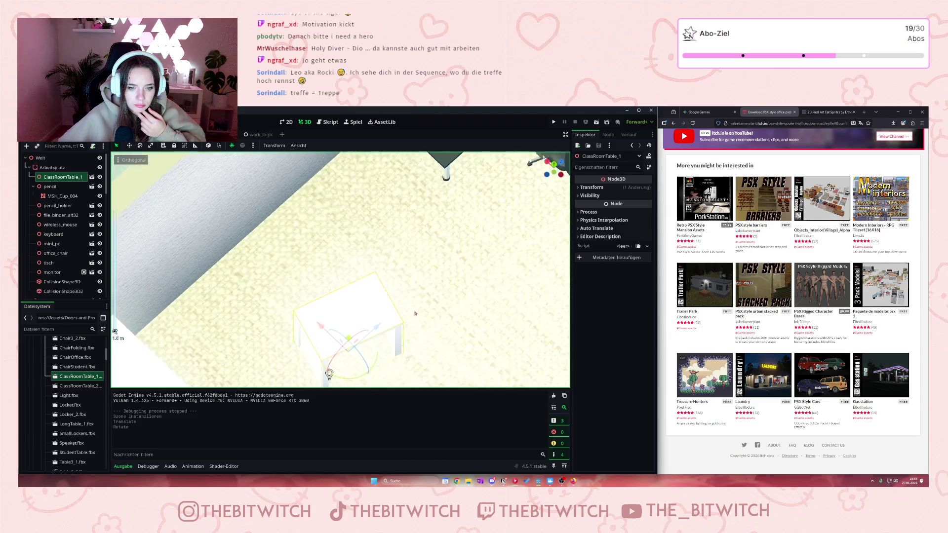
mouse_move(349, 207)
left_mouse_down()
mouse_move(221, 222)
mouse_move(203, 211)
mouse_move(309, 190)
left_mouse_up()
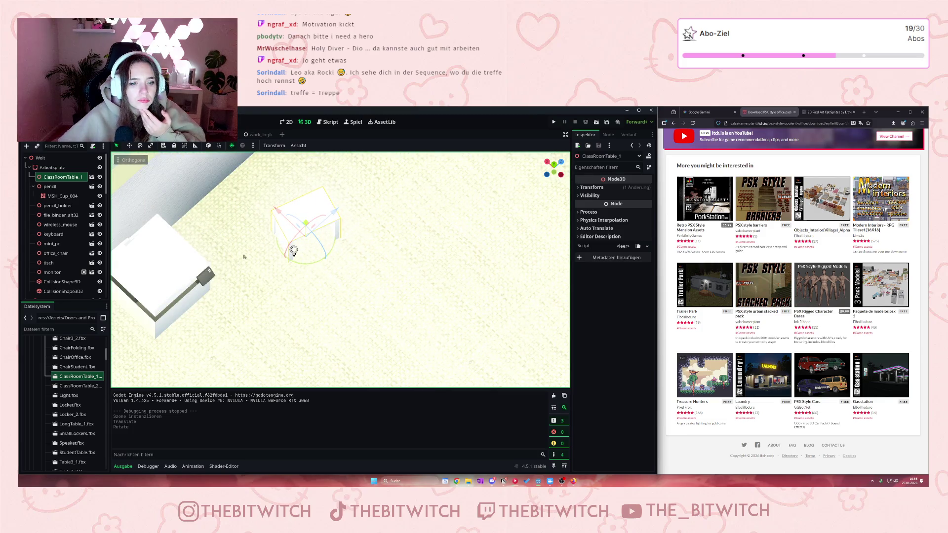
key("Delete")
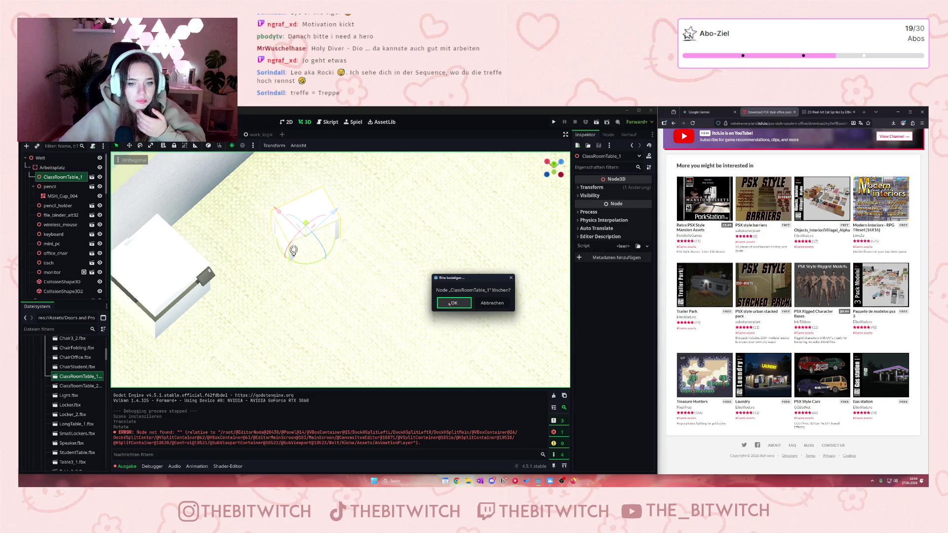
left_click(454, 303)
mouse_move(79, 386)
left_mouse_down()
mouse_move(62, 216)
mouse_move(48, 229)
left_mouse_up()
scroll(411, 281, "down", 5)
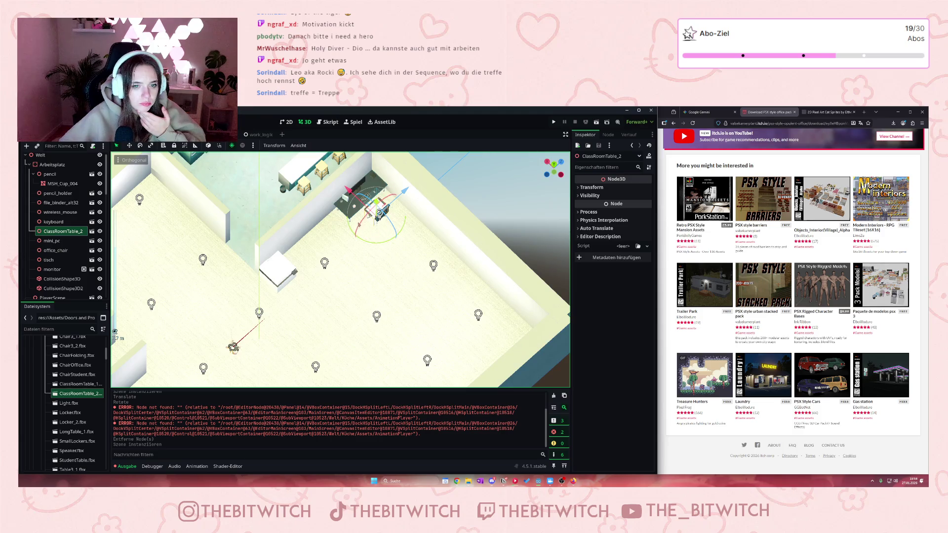
mouse_move(368, 209)
left_mouse_down()
mouse_move(313, 275)
mouse_move(343, 253)
left_mouse_up()
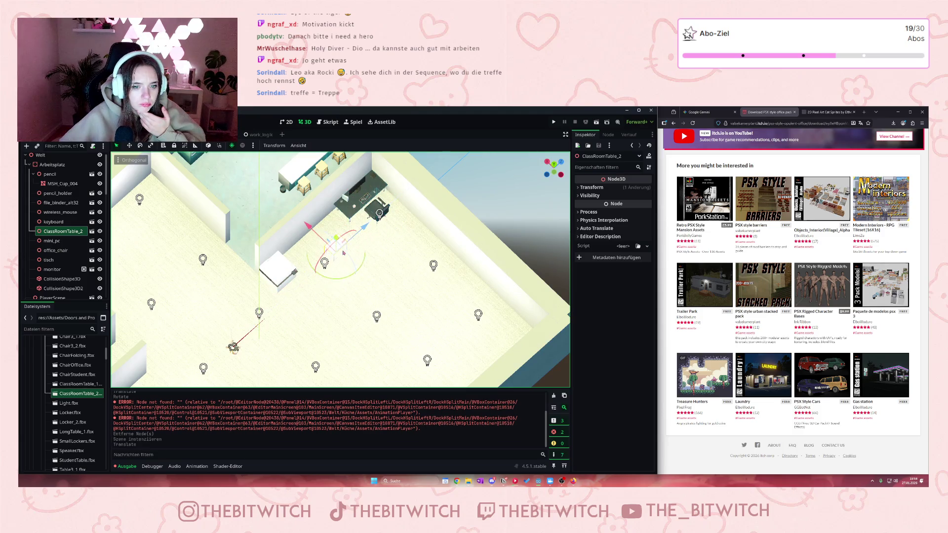
scroll(344, 253, "up", 5)
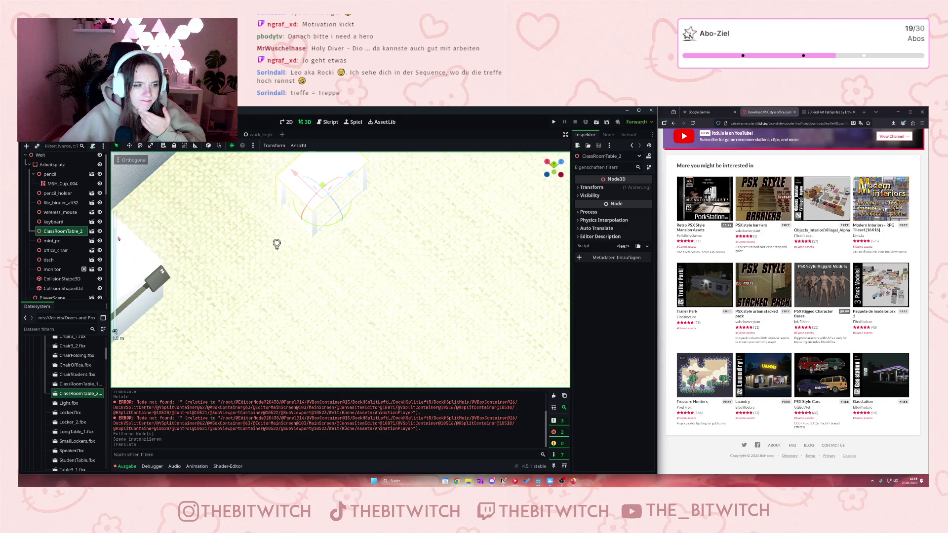
key("Delete")
key("Return")
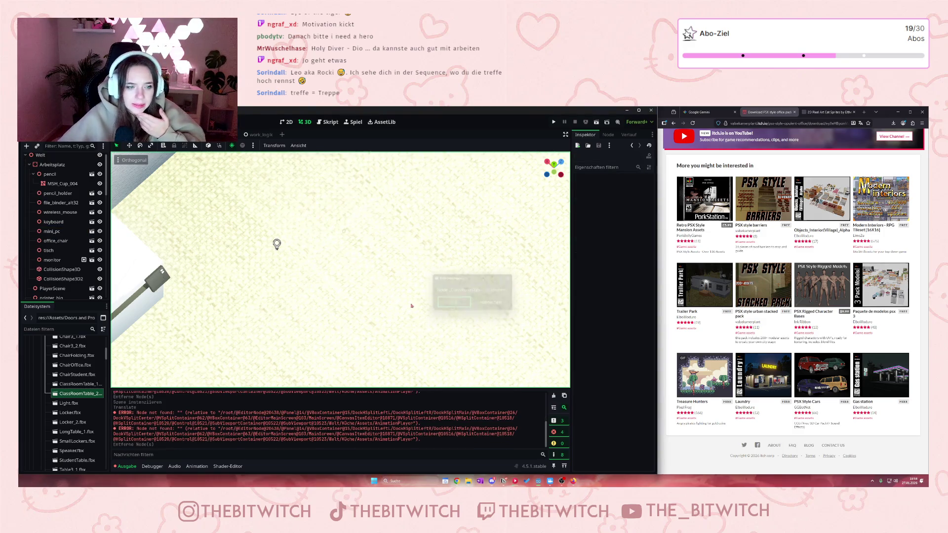
scroll(48, 366, "down", 2)
scroll(49, 366, "down", 3)
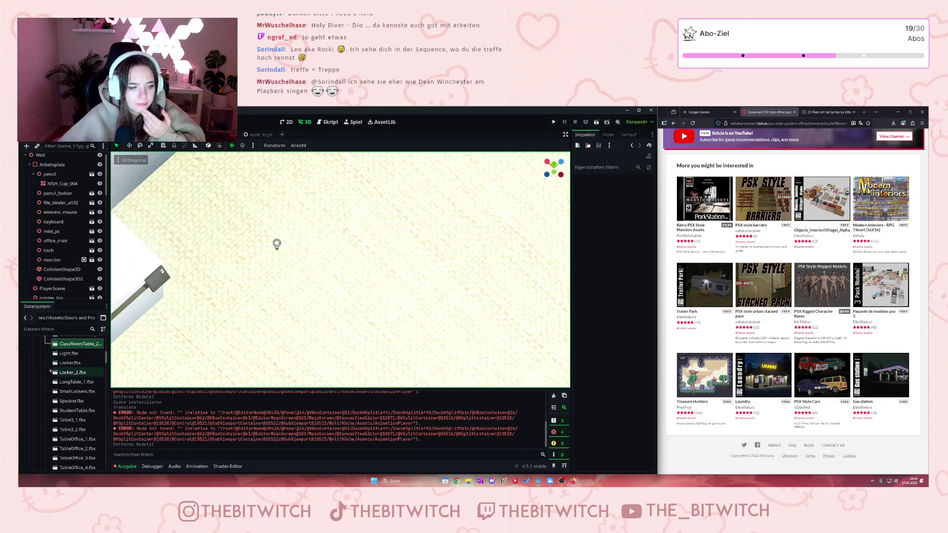
left_click_drag(69, 393, 53, 166)
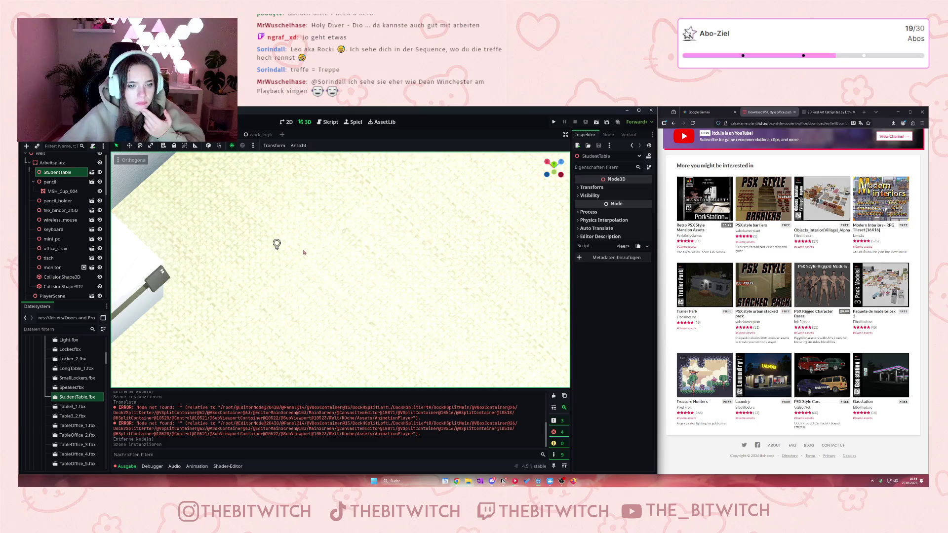
scroll(340, 252, "down", 8)
left_click_drag(394, 191, 313, 260)
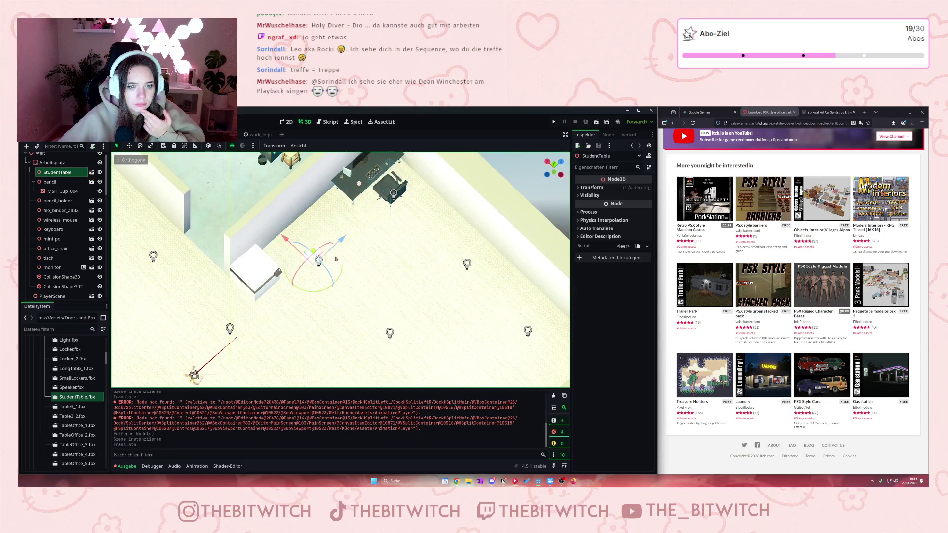
scroll(220, 253, "up", 5)
mouse_move(221, 253)
left_mouse_down()
mouse_move(206, 265)
mouse_move(221, 277)
mouse_move(260, 269)
mouse_move(264, 236)
left_mouse_up()
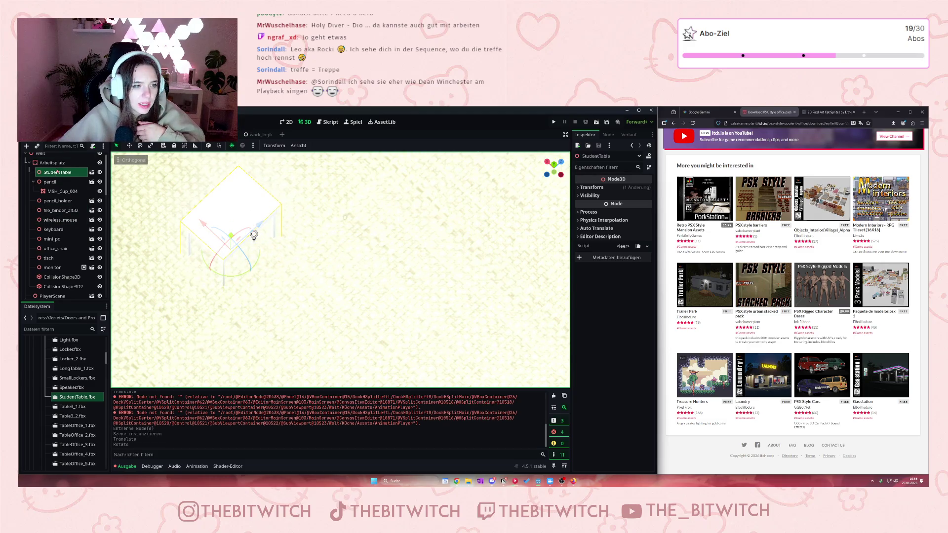
key("Delete")
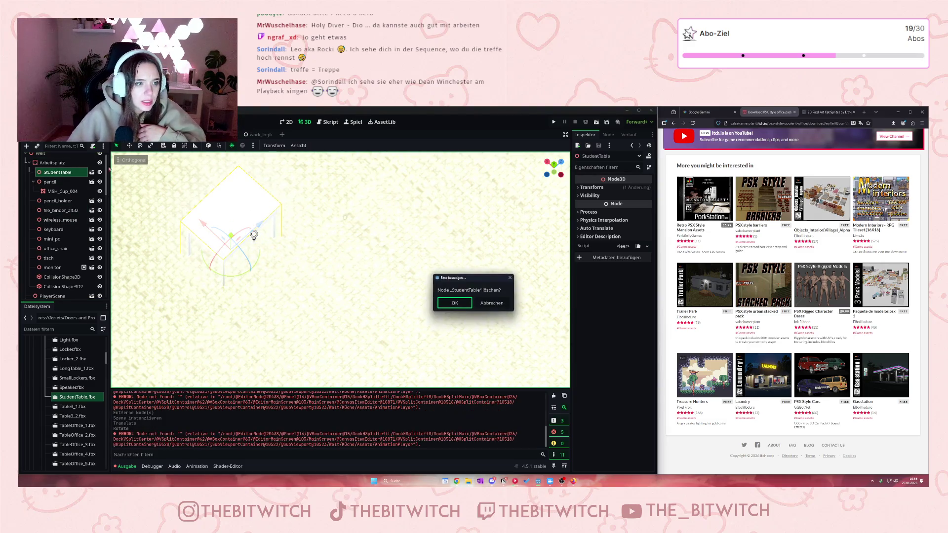
left_click(465, 303)
scroll(69, 382, "down", 3)
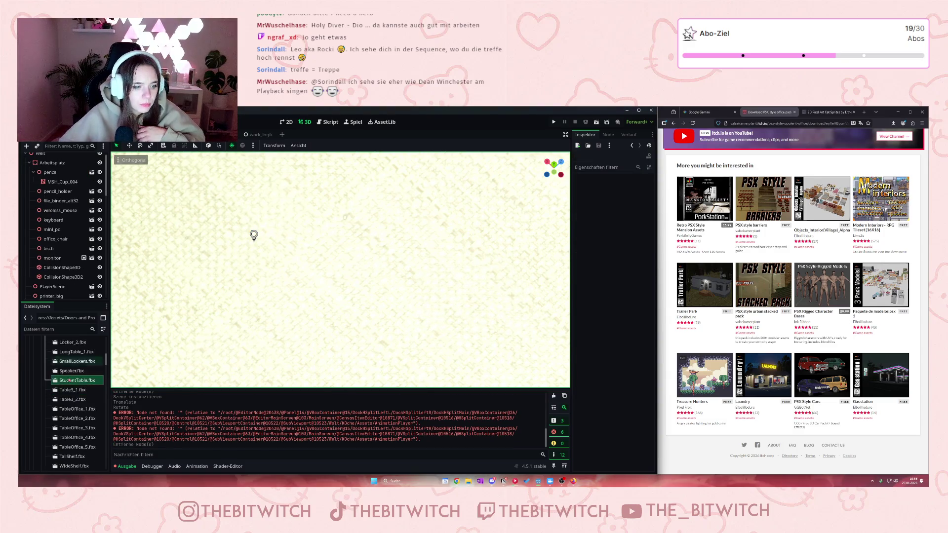
- Add TableOffice_1.fbx to the scene and shift it onto the open floor beside the wall
left_click_drag(74, 392, 52, 173)
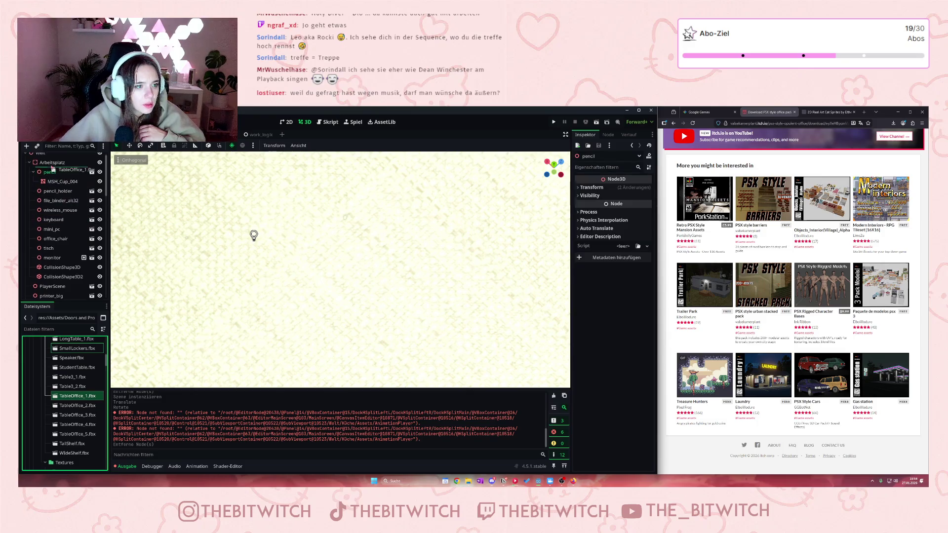
scroll(218, 275, "down", 5)
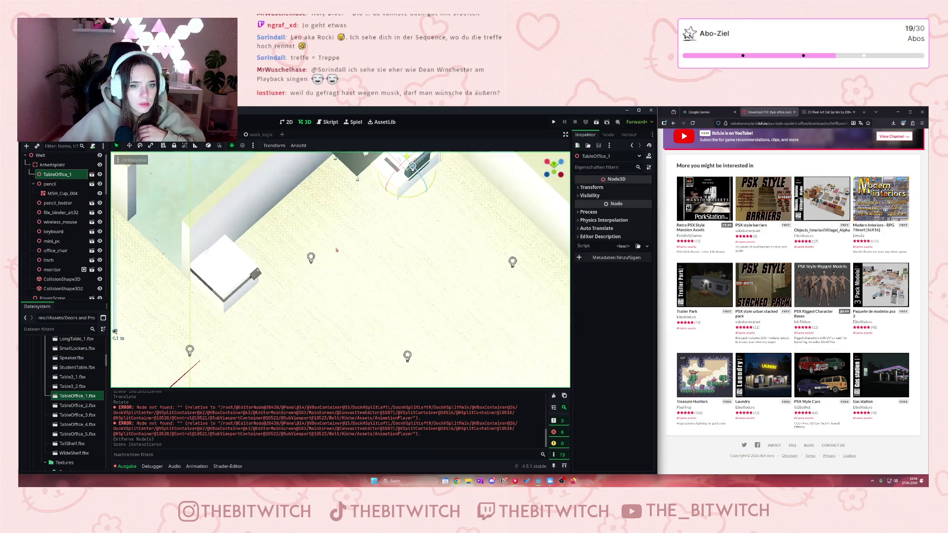
mouse_move(420, 178)
left_mouse_down()
mouse_move(304, 249)
mouse_move(298, 265)
mouse_move(340, 262)
mouse_move(349, 237)
left_mouse_up()
scroll(297, 265, "up", 5)
scroll(350, 238, "up", 5)
scroll(350, 238, "down", 3)
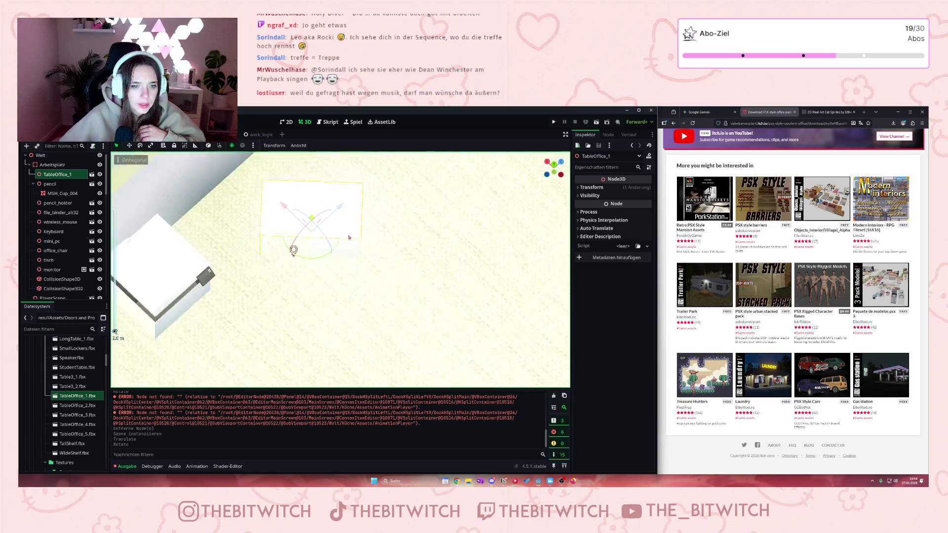
left_click_drag(294, 253, 307, 269)
scroll(46, 397, "up", 1)
scroll(45, 397, "down", 5)
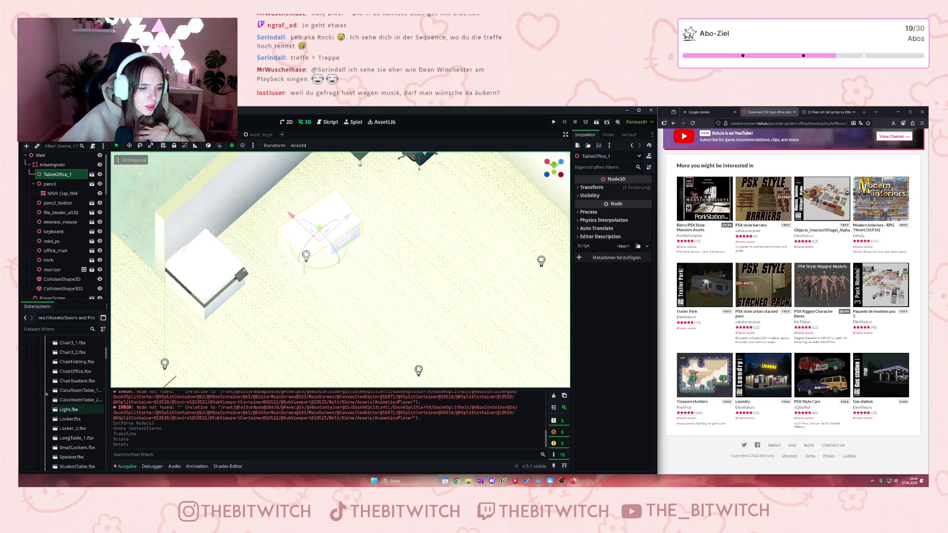
- Try applying the Bench_Albedo texture from Textures/Bench to the TableOffice_1 table
left_click(46, 379)
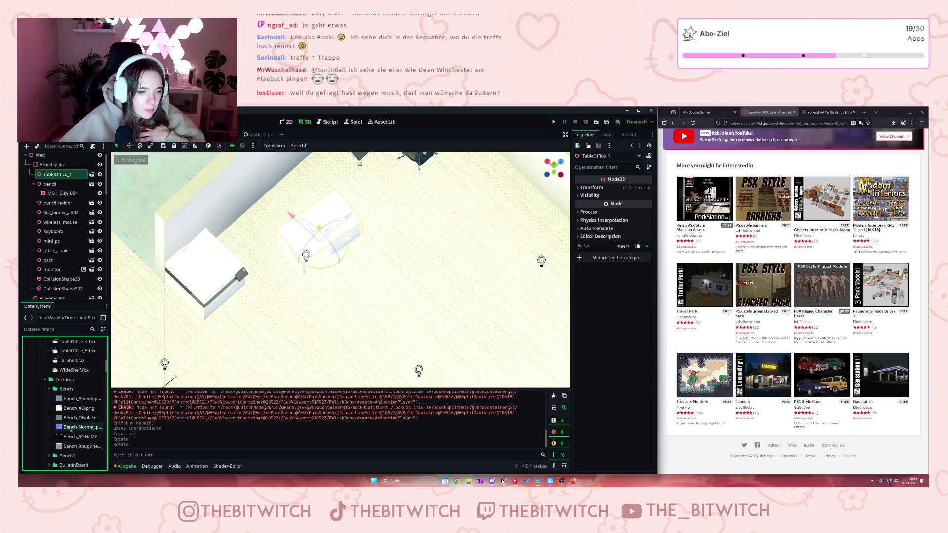
mouse_move(71, 430)
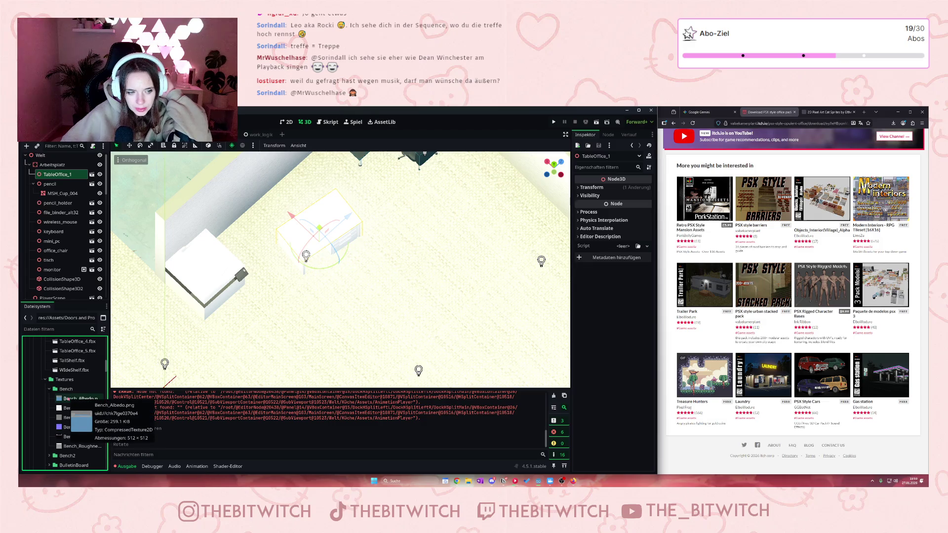
left_click(69, 399)
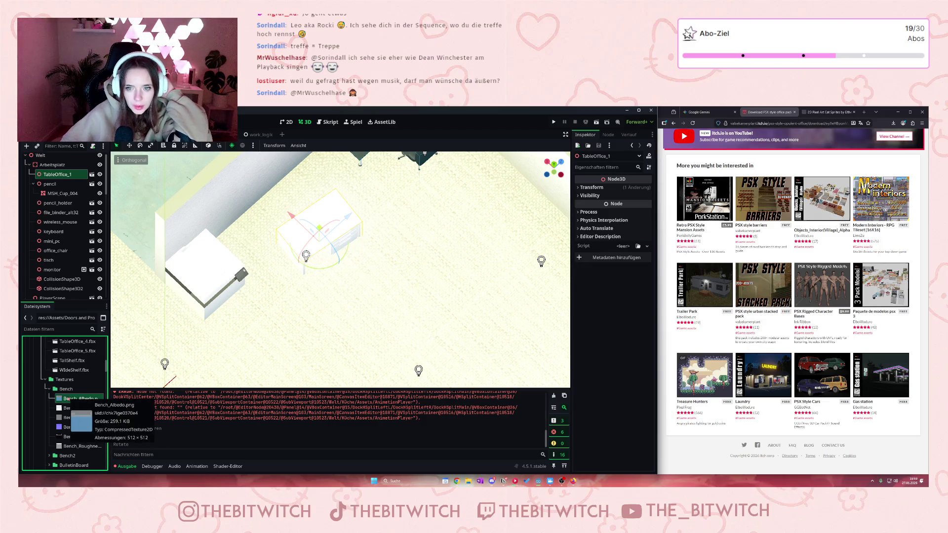
left_click_drag(90, 384, 523, 248)
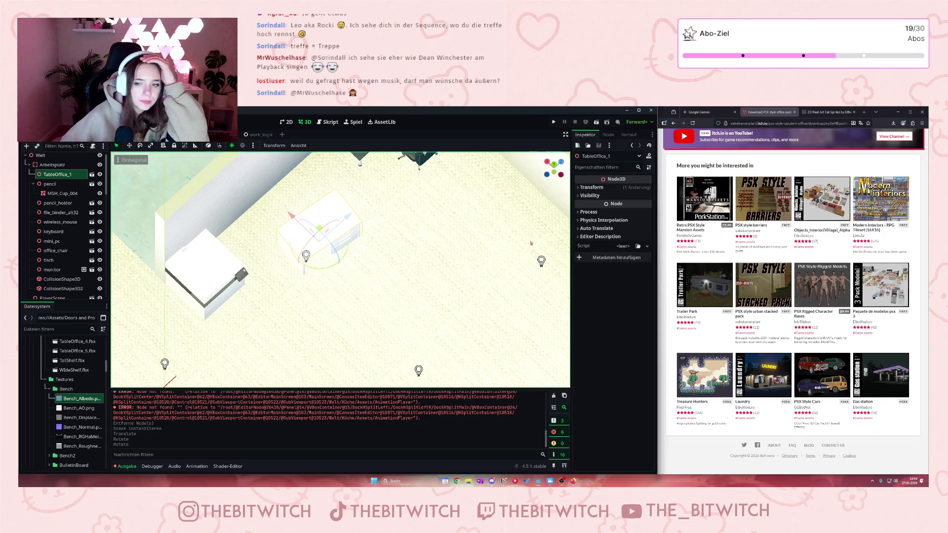
mouse_move(566, 223)
left_mouse_down()
mouse_move(573, 180)
mouse_move(345, 165)
mouse_move(69, 165)
mouse_move(90, 179)
mouse_move(613, 237)
mouse_move(616, 191)
mouse_move(582, 187)
mouse_move(541, 155)
mouse_move(146, 192)
left_mouse_up()
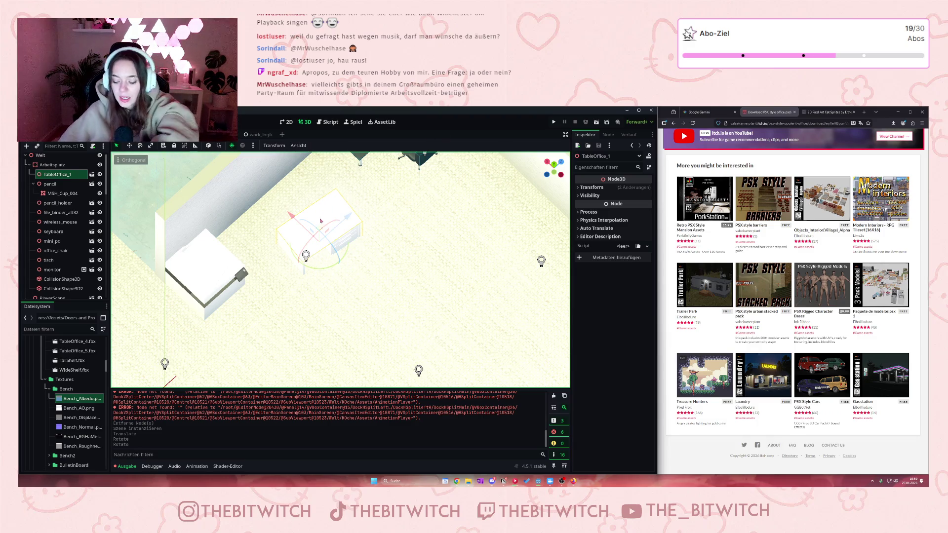
- Delete the TableOffice_1 table and collapse the Models, SchoolProps and book_things folders
key("Delete")
key("Return")
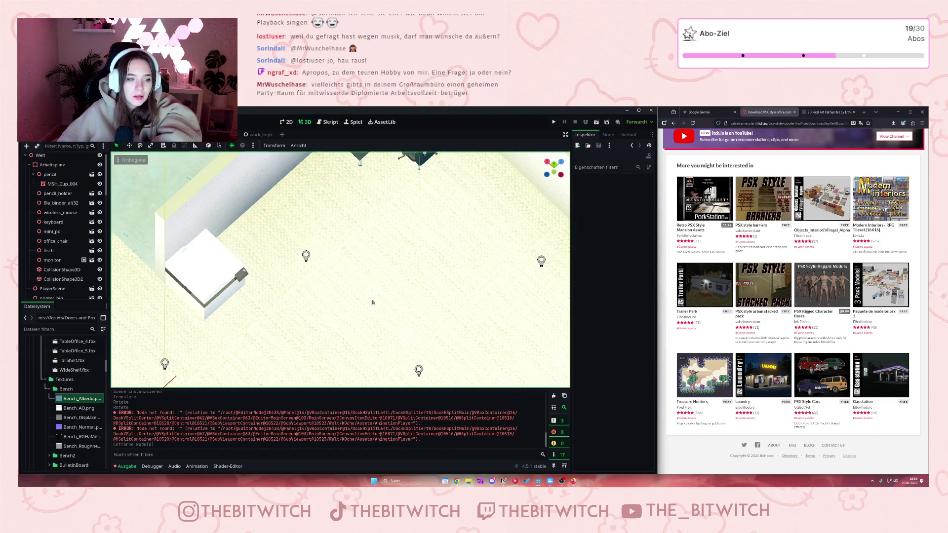
scroll(80, 401, "down", 2)
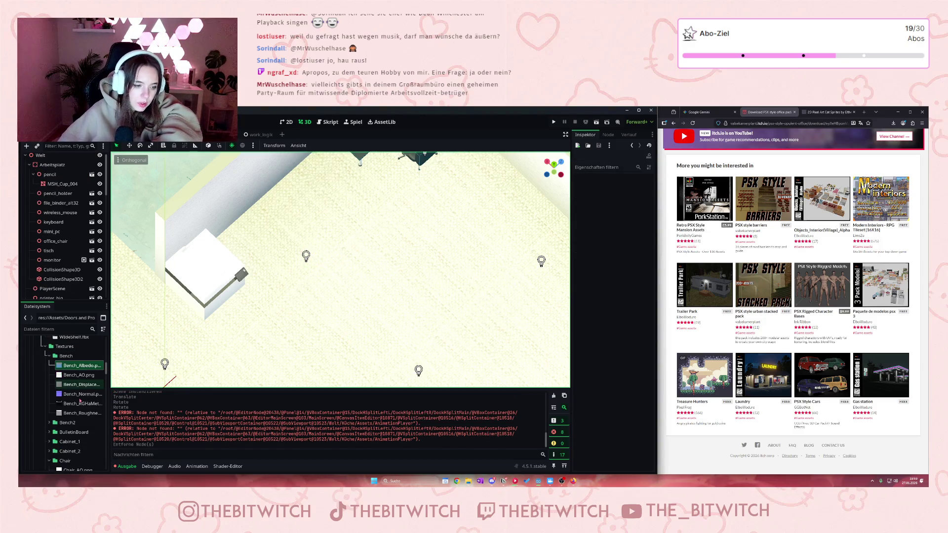
scroll(80, 401, "down", 5)
scroll(80, 401, "down", 6)
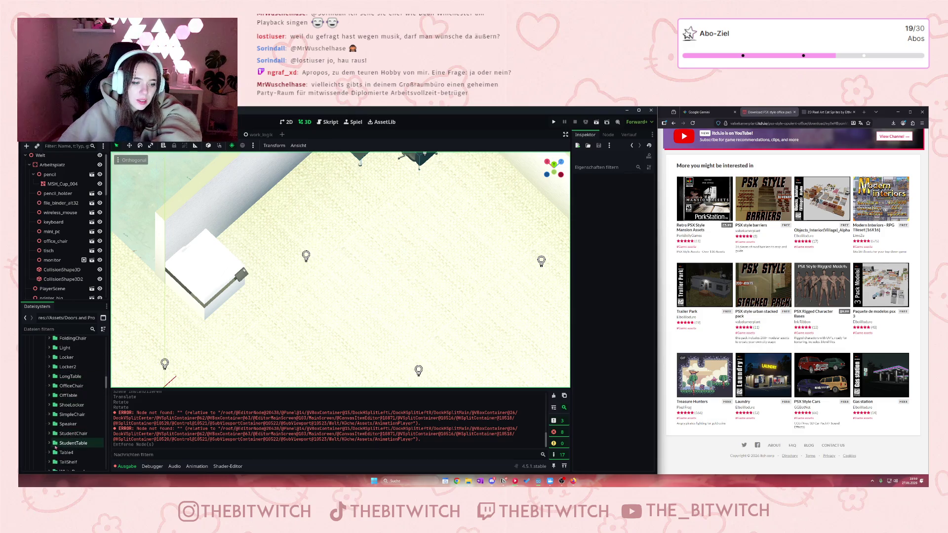
scroll(55, 444, "up", 7)
scroll(45, 384, "up", 5)
scroll(44, 384, "up", 10)
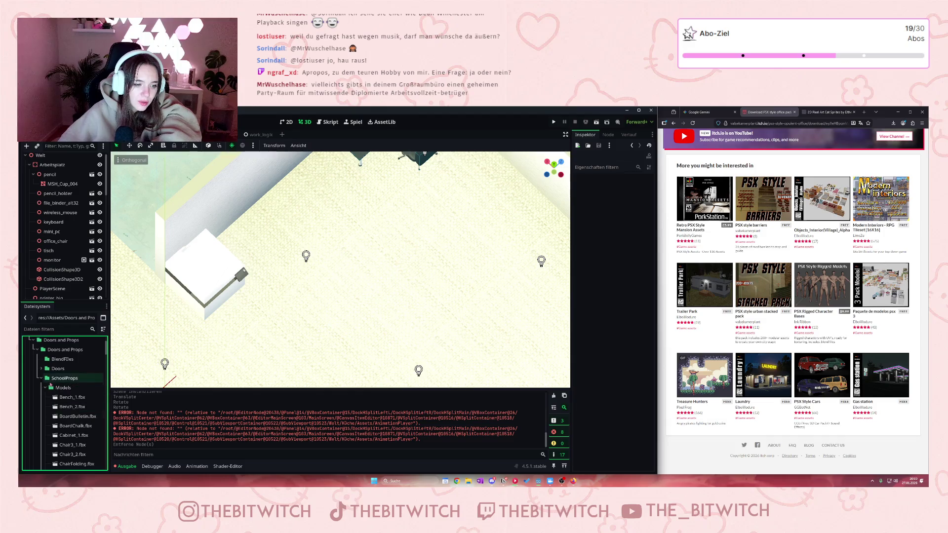
left_click(45, 387)
left_click(42, 378)
scroll(40, 434, "down", 1)
left_click(41, 419)
- Add desk1.glb from OFFICE/desks as desk12, slide it along Z, and save
scroll(42, 418, "down", 3)
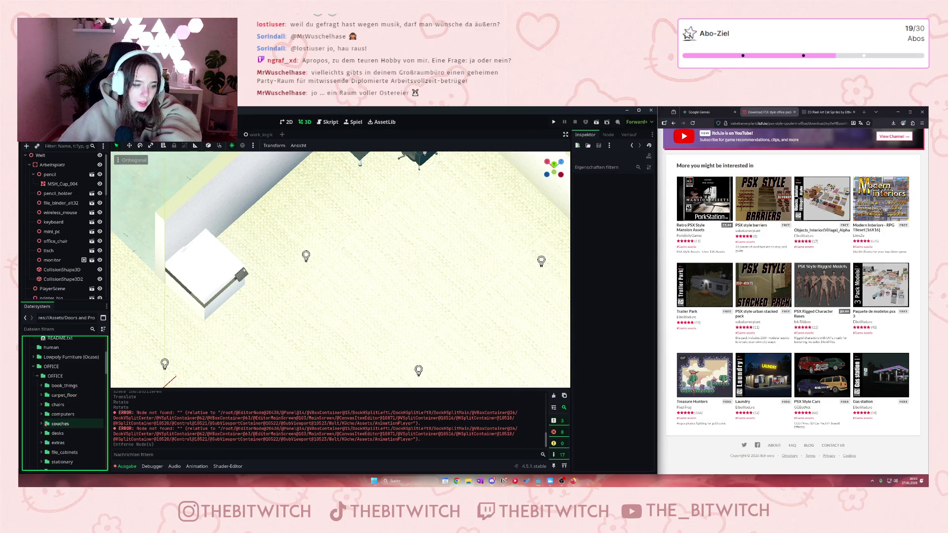
left_click(42, 433)
scroll(61, 441, "down", 2)
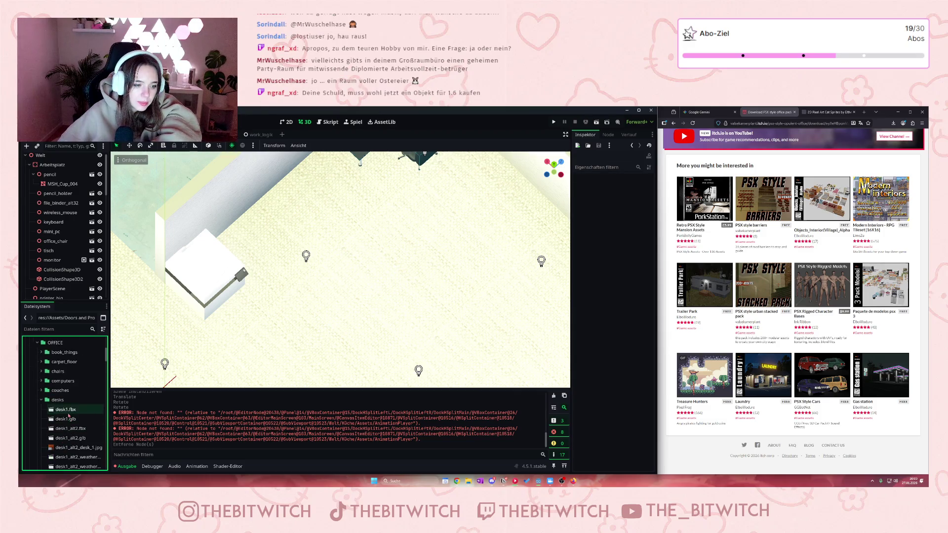
left_click_drag(64, 420, 143, 370)
scroll(329, 336, "down", 5)
scroll(316, 328, "up", 4)
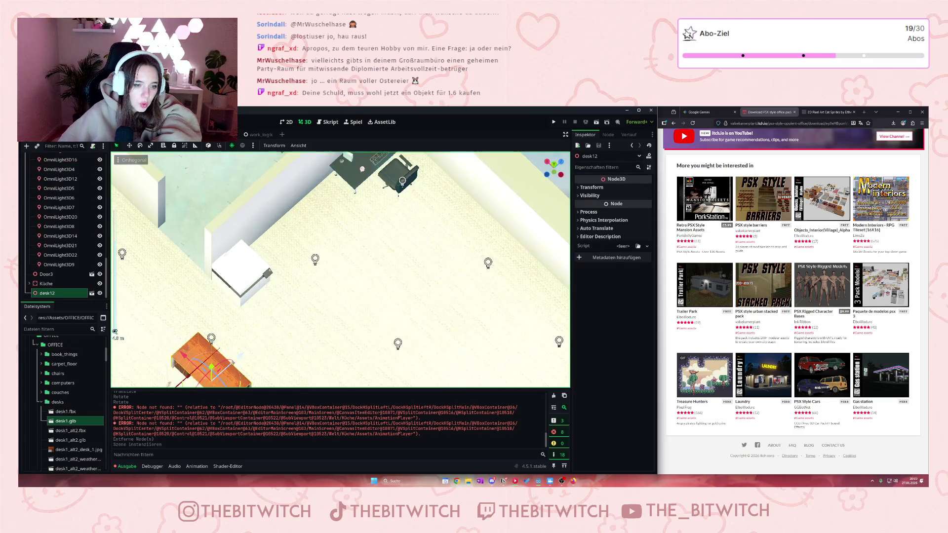
mouse_move(237, 326)
left_mouse_down()
mouse_move(285, 316)
mouse_move(390, 202)
left_mouse_up()
scroll(390, 202, "up", 4)
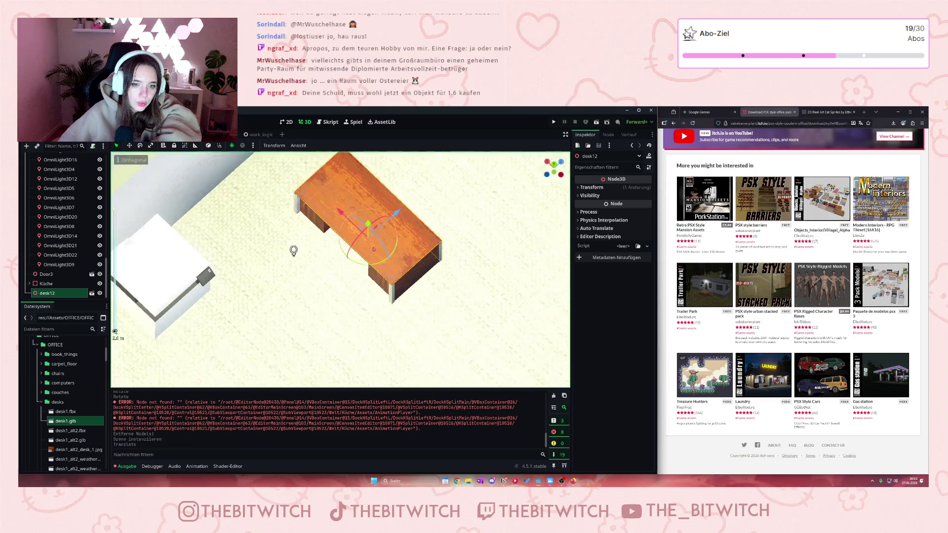
key("ctrl+s")
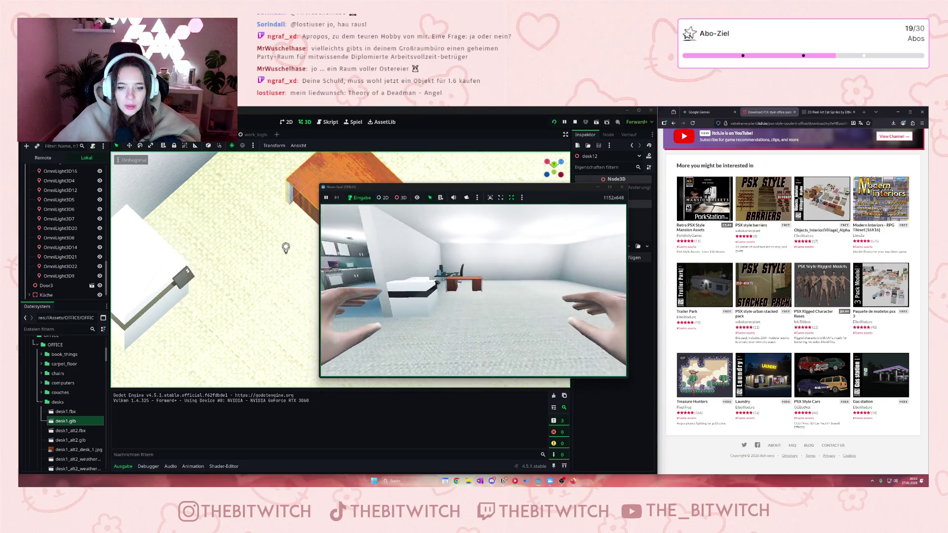
- Walk around the running game to inspect the desks and chair, then close the game window
key("w")
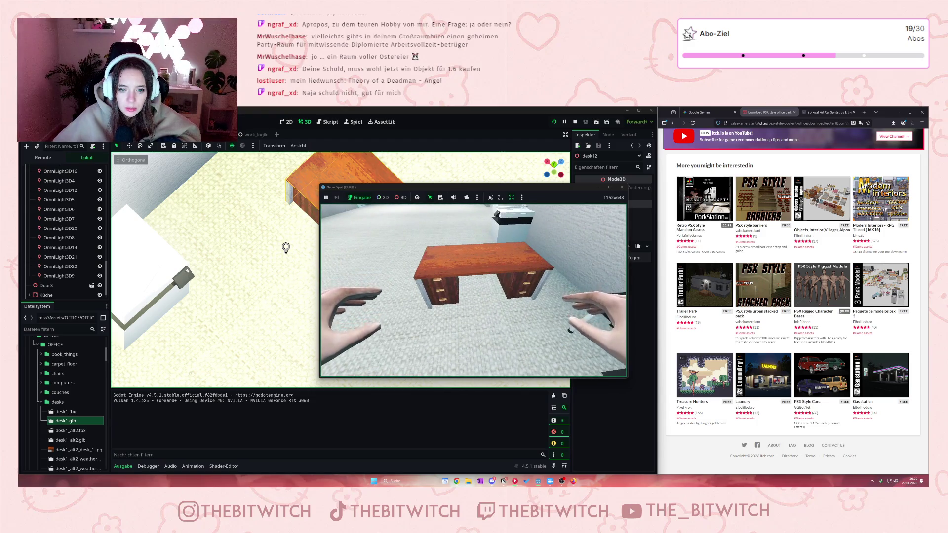
key("w")
key("w")
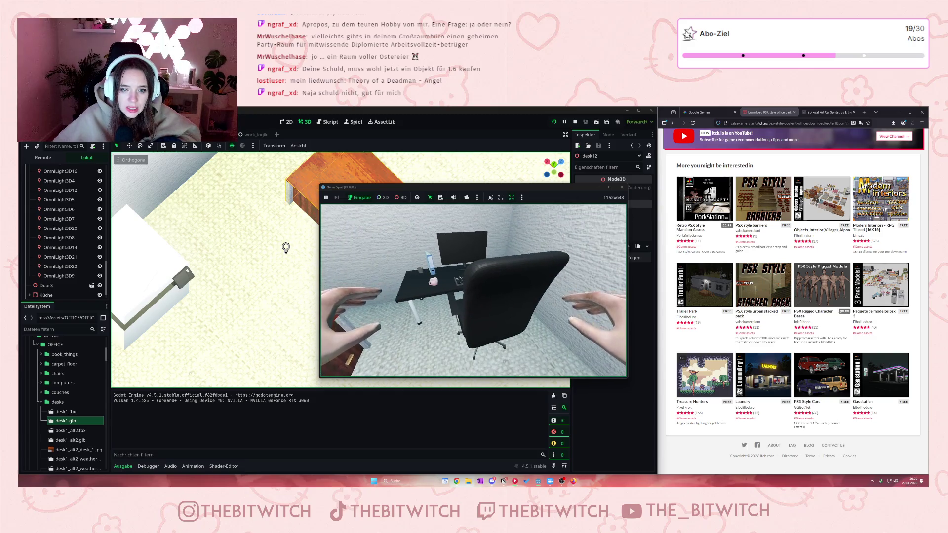
key("s")
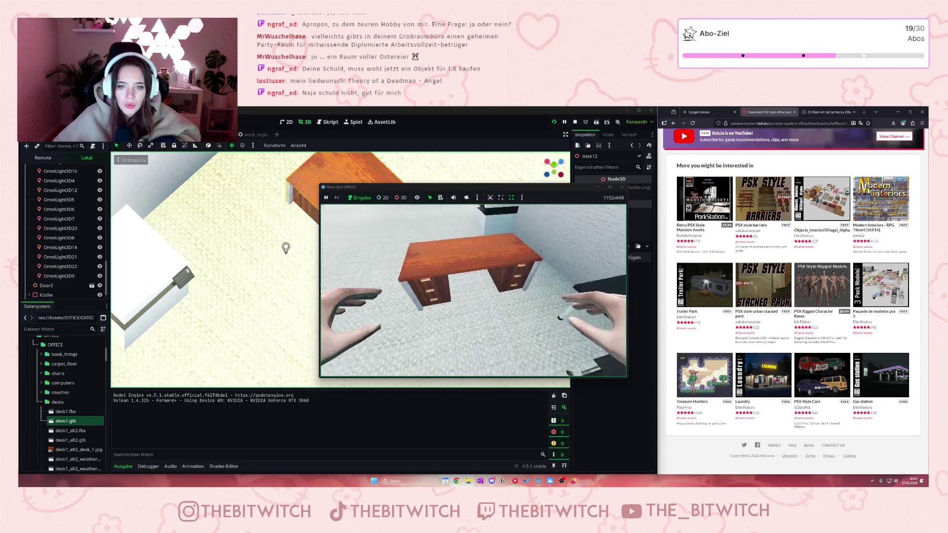
key("Escape")
left_click(622, 187)
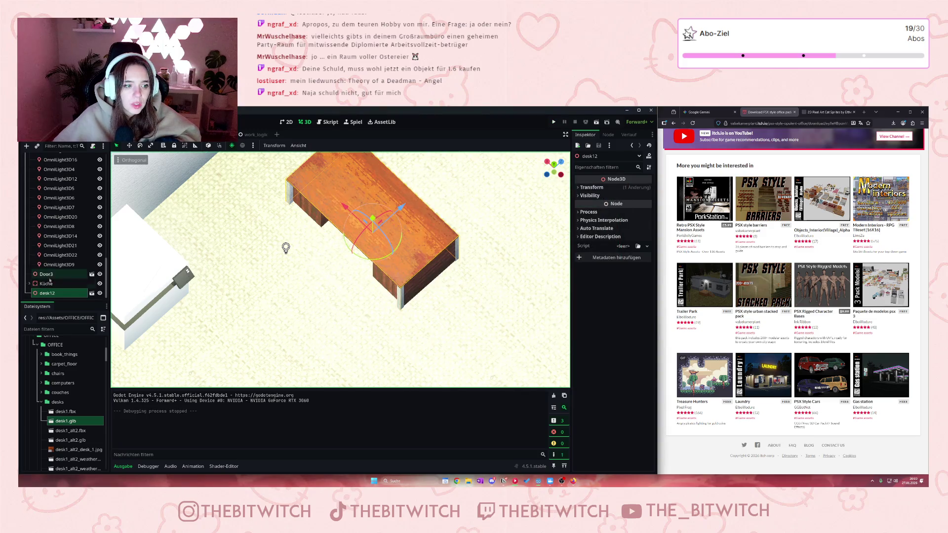
- Delete the desk12 node from the Scene tree and confirm the removal
left_click(69, 297)
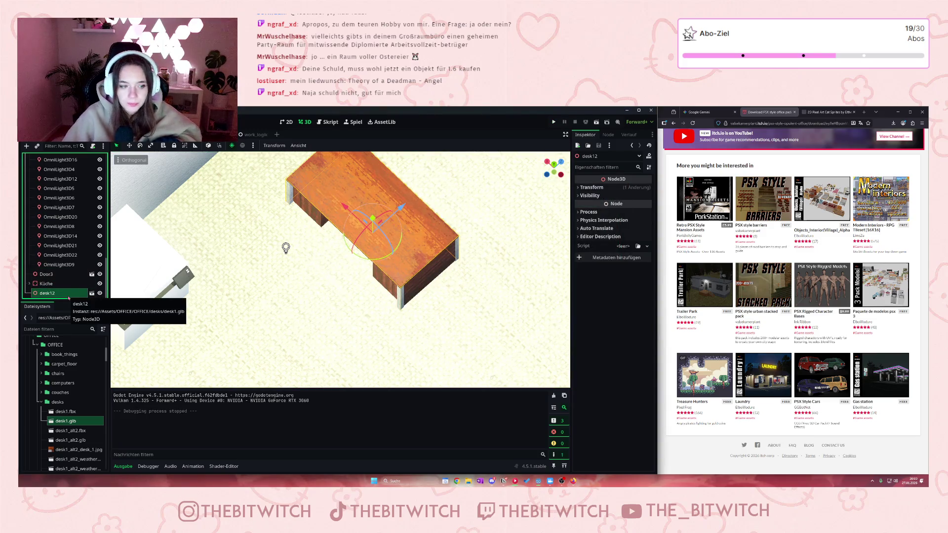
key("Delete")
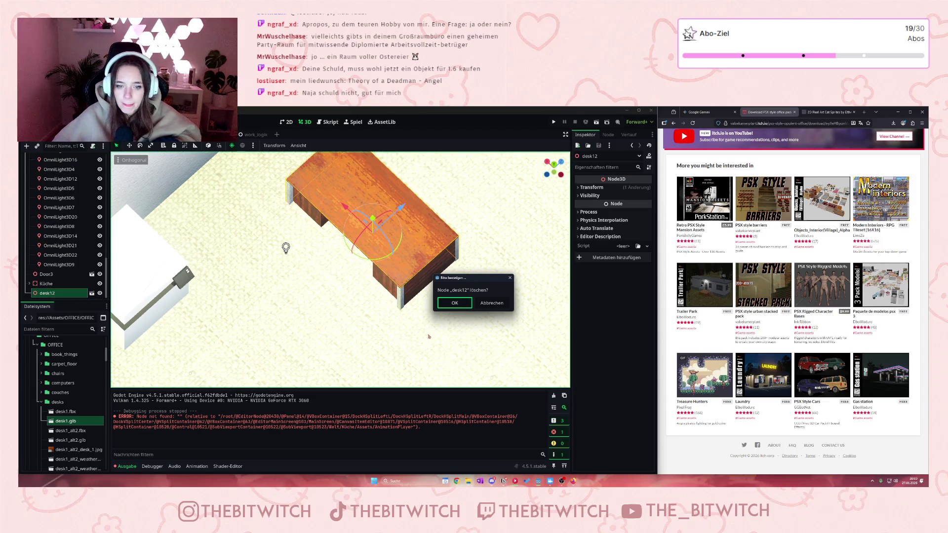
left_click(451, 303)
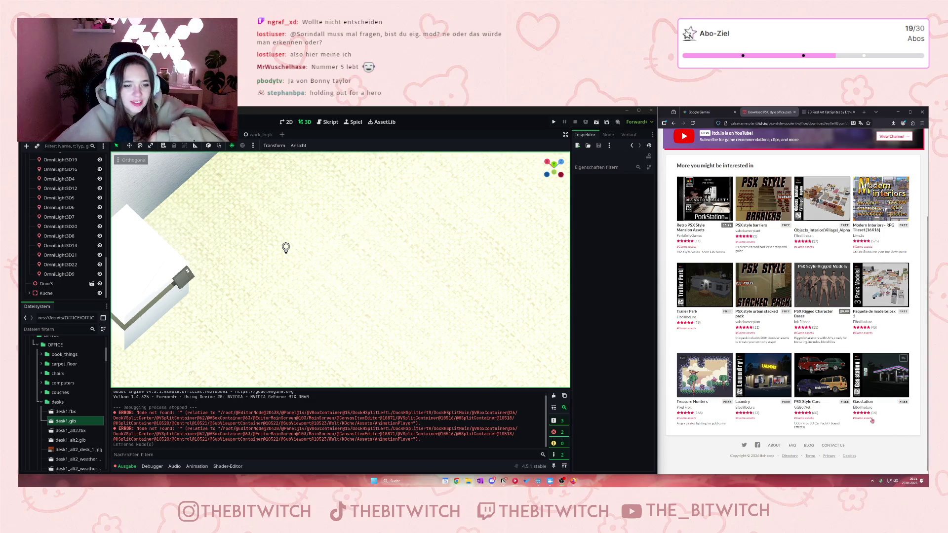
mouse_move(860, 400)
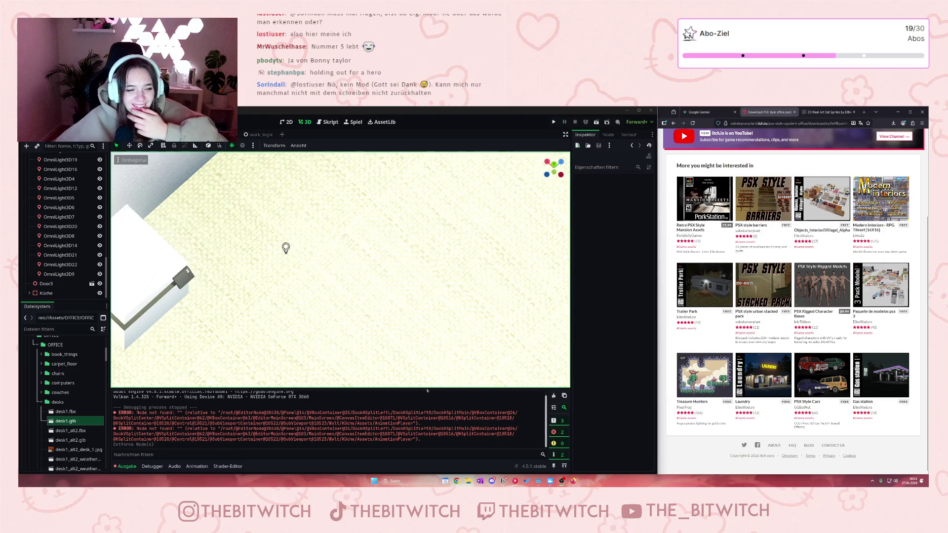
scroll(246, 369, "down", 3)
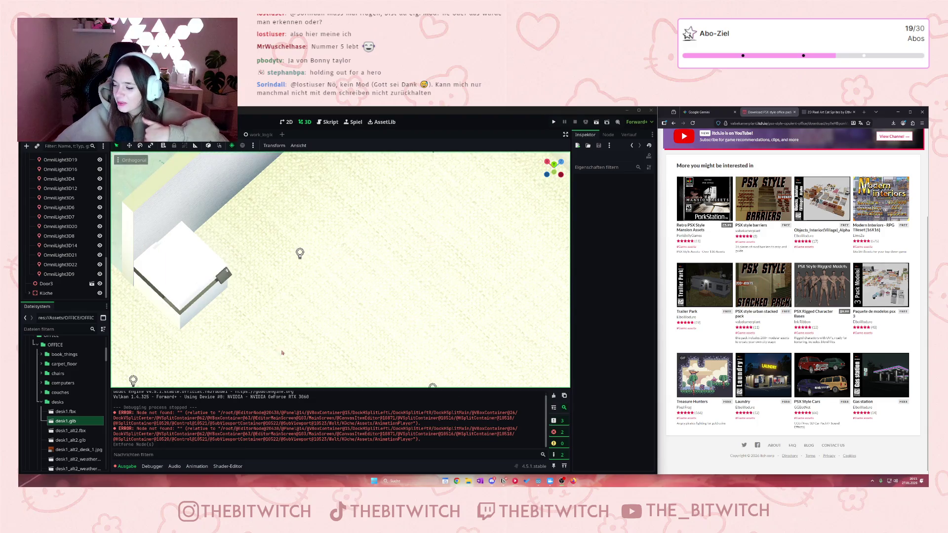
scroll(259, 346, "up", 1)
scroll(79, 410, "down", 2)
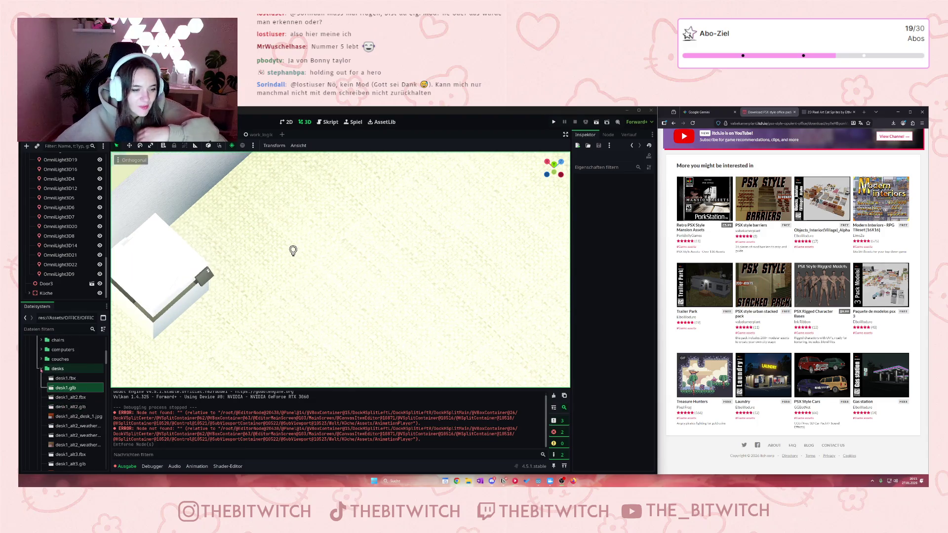
- Place desk_corner.glb from office_pack/glTF on the floor, undoing a trial 180° rotation
double_click(58, 368)
scroll(56, 419, "down", 3)
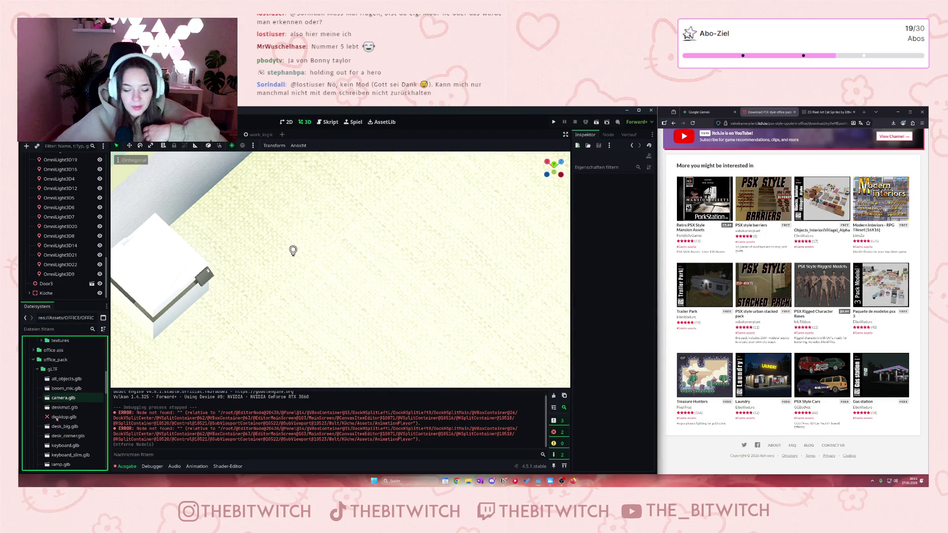
scroll(58, 418, "down", 3)
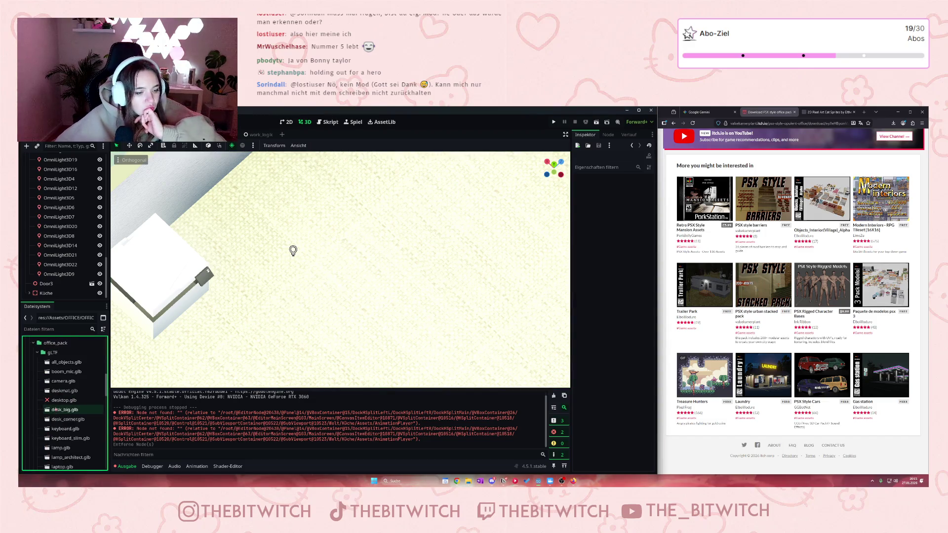
mouse_move(72, 389)
left_mouse_down()
mouse_move(328, 281)
mouse_move(385, 296)
mouse_move(277, 302)
left_mouse_up()
scroll(395, 287, "down", 4)
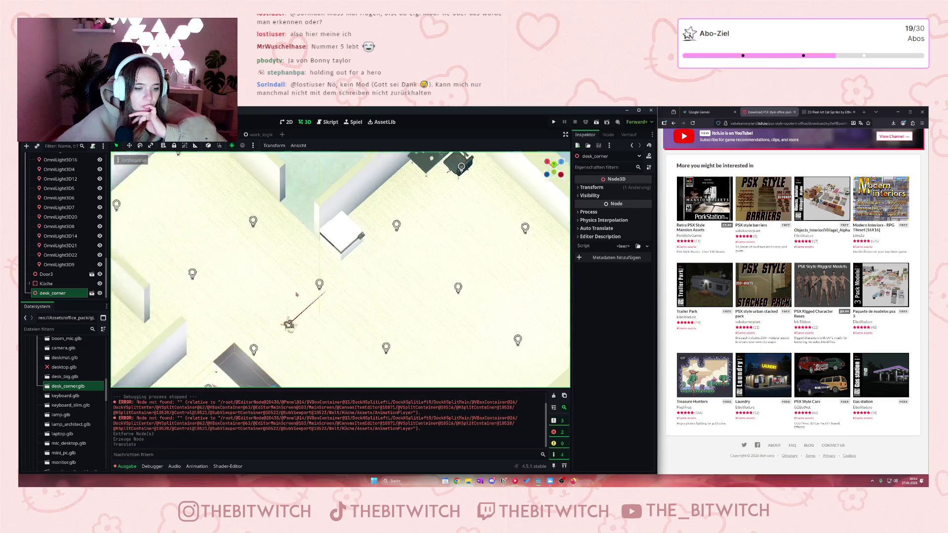
scroll(277, 302, "up", 3)
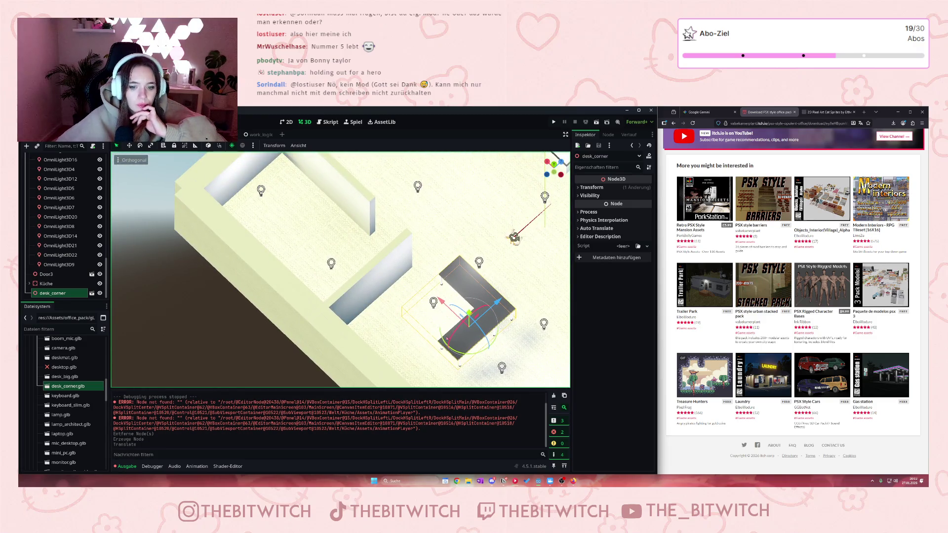
mouse_move(494, 341)
left_mouse_down()
mouse_move(487, 353)
mouse_move(513, 336)
mouse_move(523, 304)
left_mouse_up()
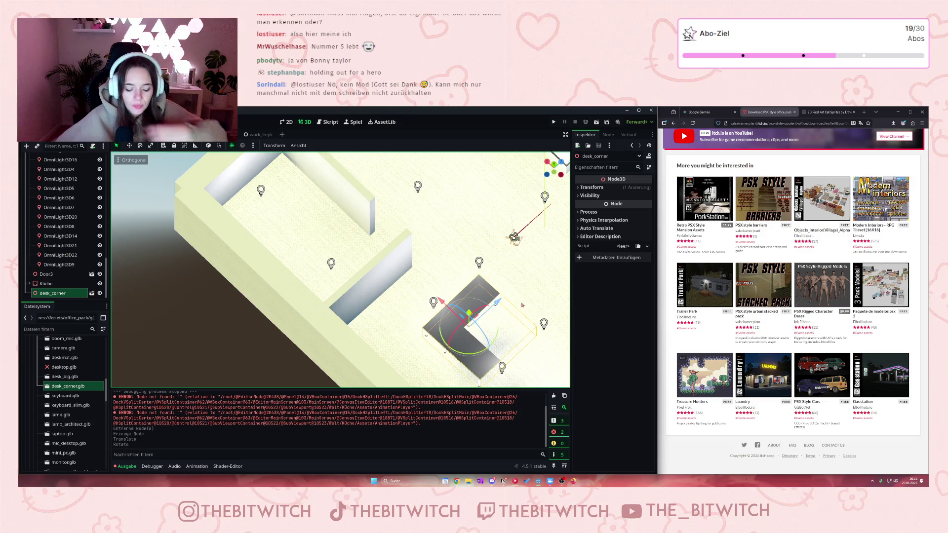
key("ctrl+z")
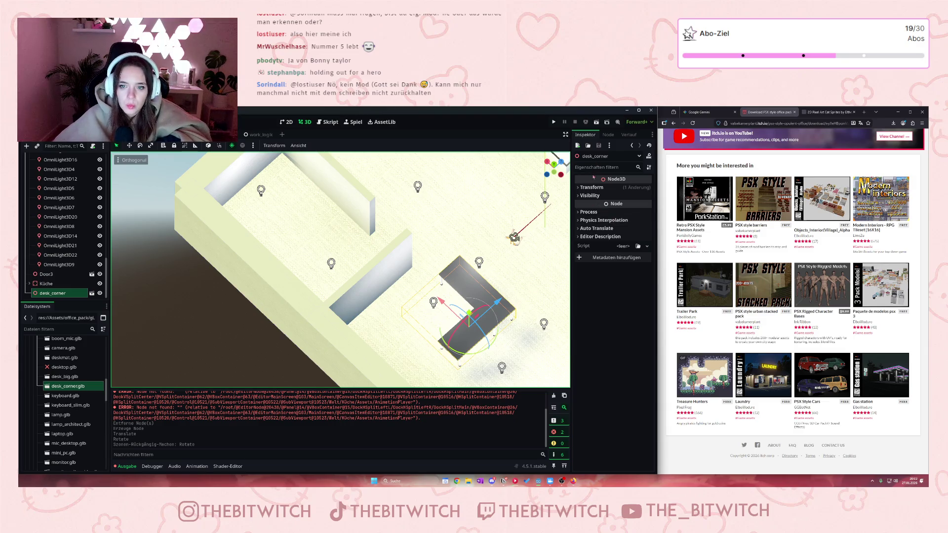
left_click(591, 188)
- Set the corner desk's Y rotation to -180
left_click(614, 226)
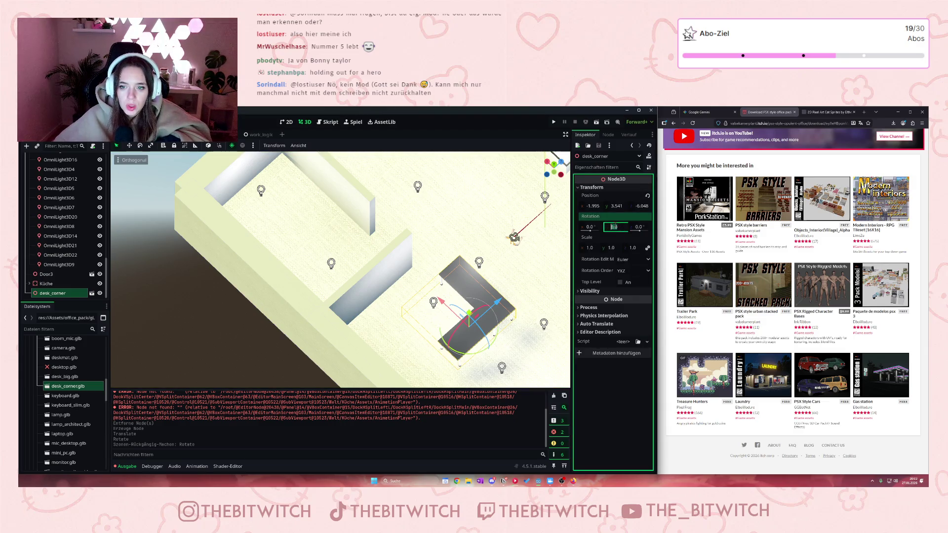
type("180")
key("Return")
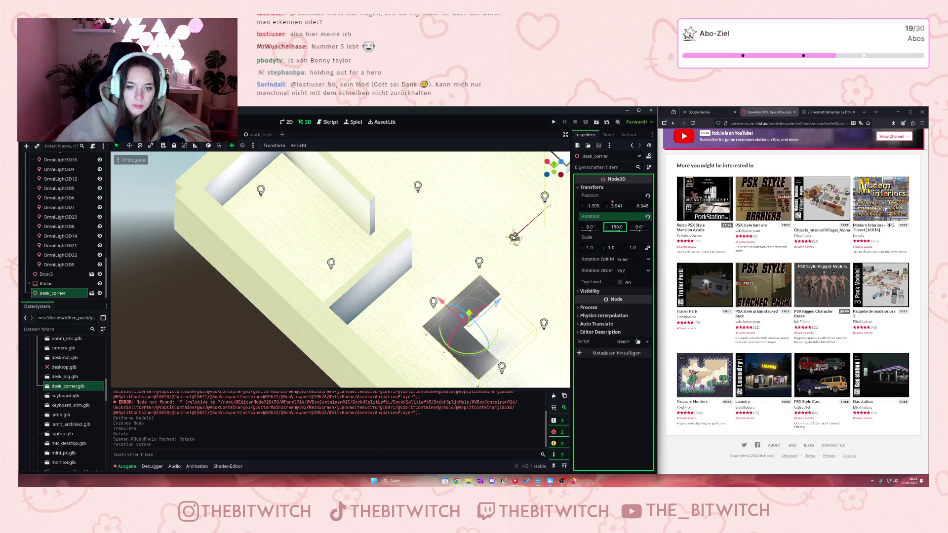
- Move desk_corner along X and Z and down to the floor, at 8.406, 0.072, -7.631
left_click_drag(444, 303, 241, 209)
mouse_move(307, 159)
left_mouse_down()
mouse_move(305, 202)
mouse_move(365, 213)
left_mouse_up()
scroll(306, 197, "up", 3)
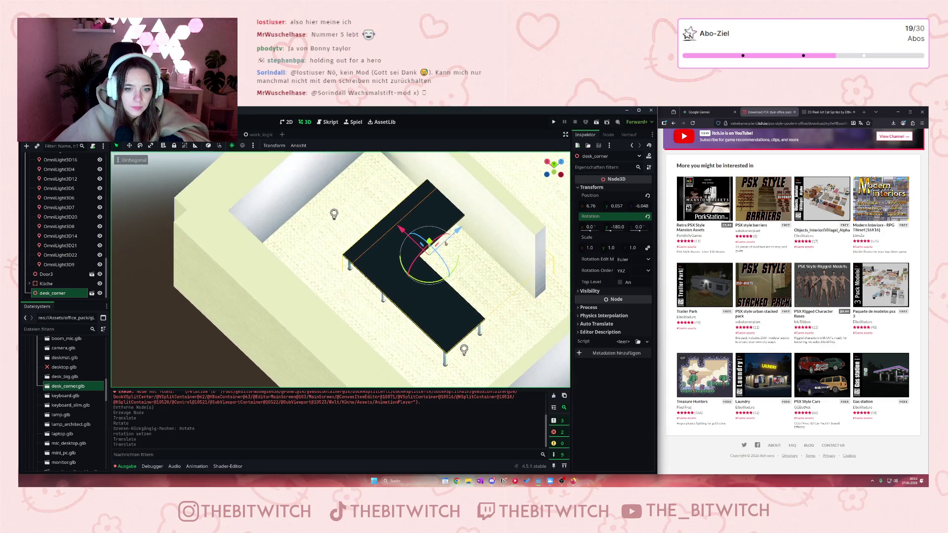
left_click_drag(429, 242, 333, 199)
mouse_move(404, 177)
left_mouse_down()
mouse_move(356, 187)
mouse_move(334, 236)
left_mouse_up()
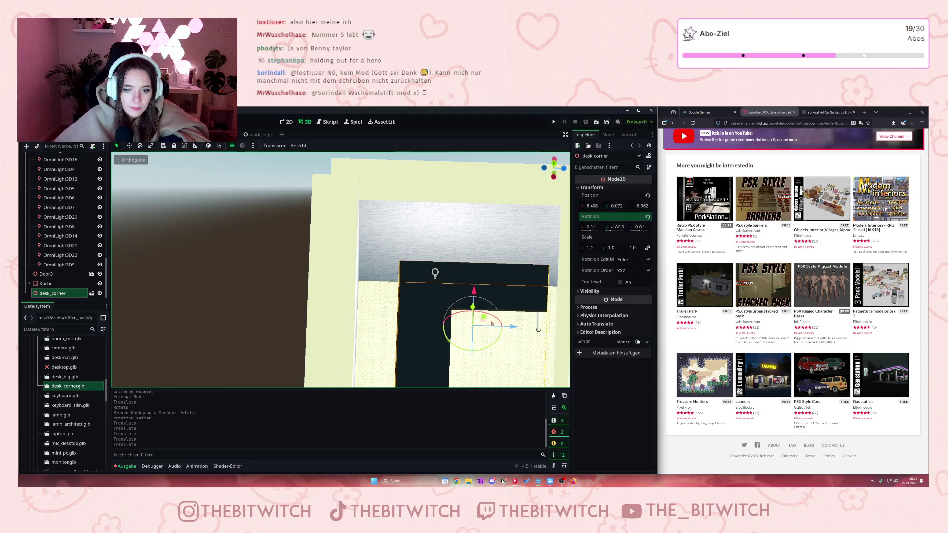
left_click_drag(504, 323, 470, 320)
scroll(469, 346, "down", 5)
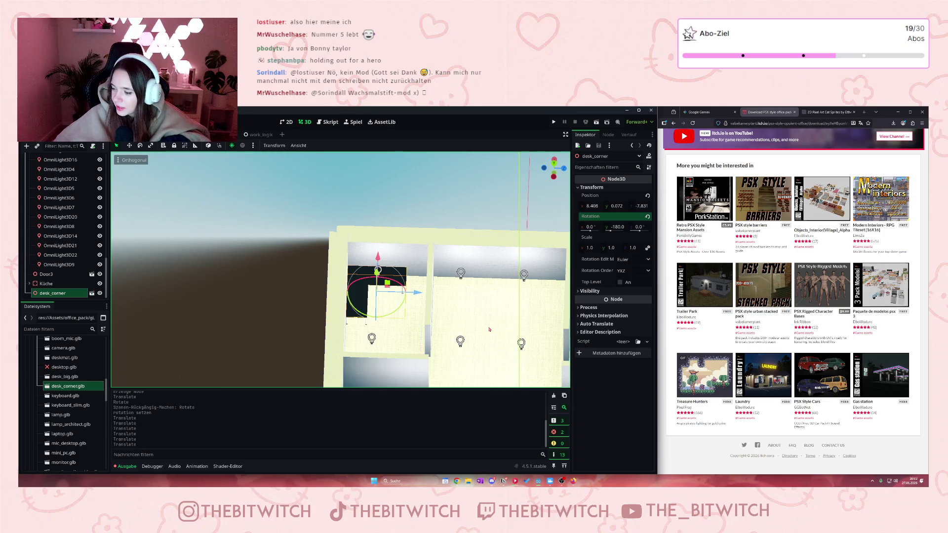
- From an angled top-down view of the office, save the scene and run the game
mouse_move(561, 347)
left_mouse_down()
mouse_move(126, 348)
mouse_move(496, 269)
mouse_move(377, 314)
left_mouse_up()
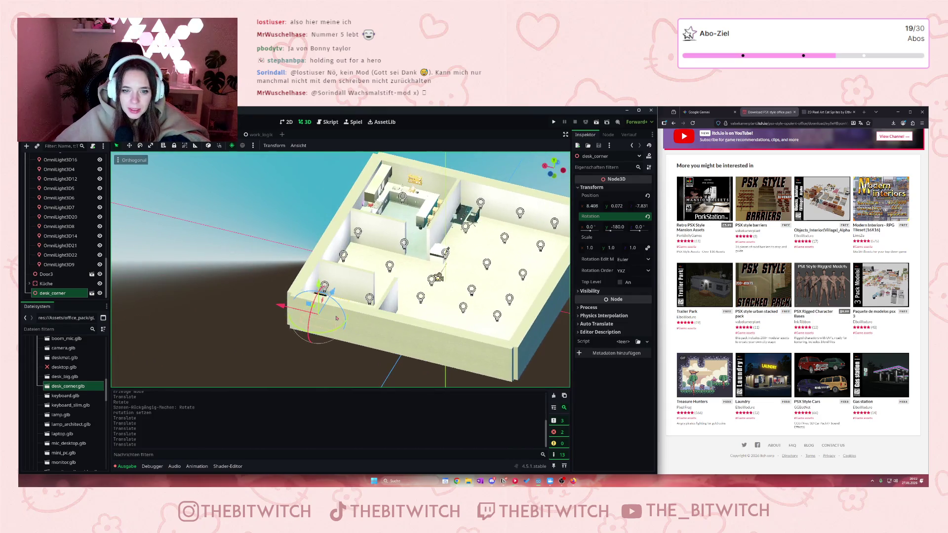
scroll(496, 269, "up", 3)
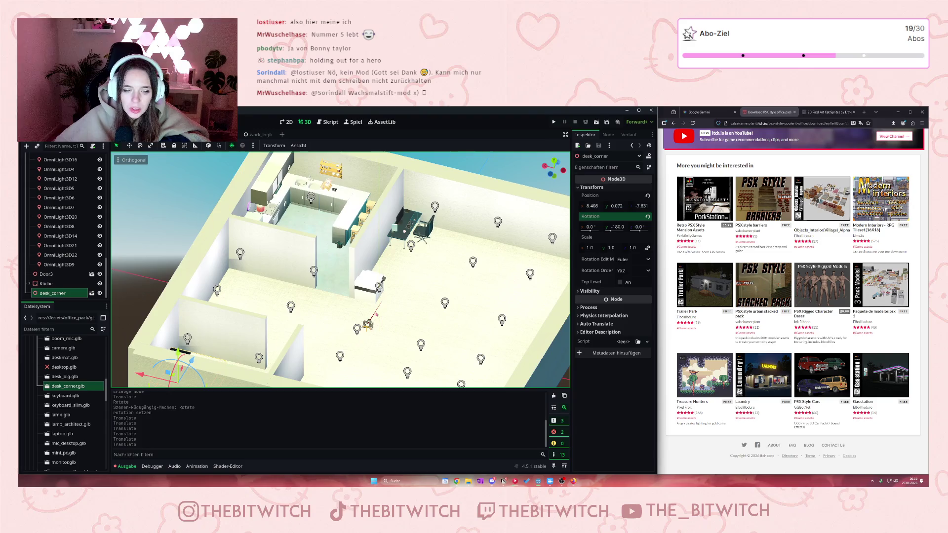
left_click(554, 122)
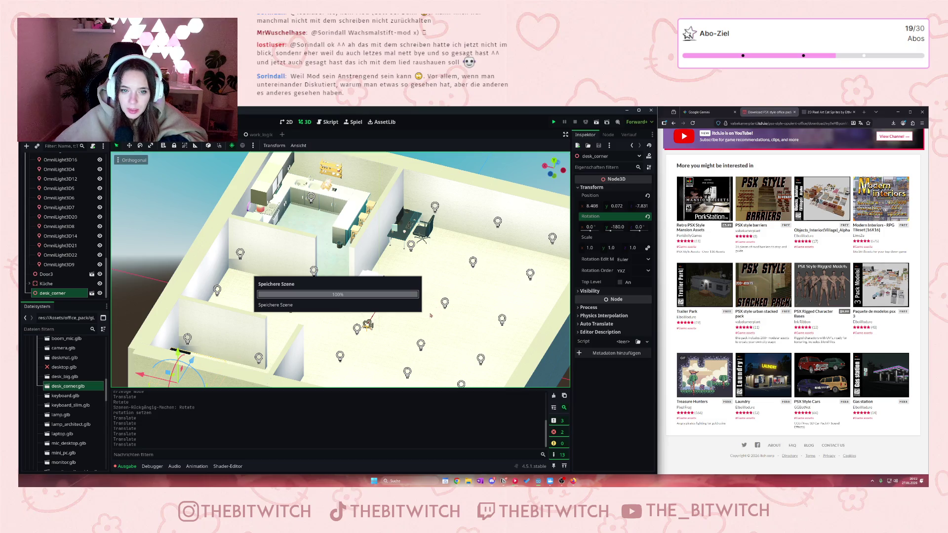
- Walk forward through the room and corridor in first person, then strafe left past the chair
key("w")
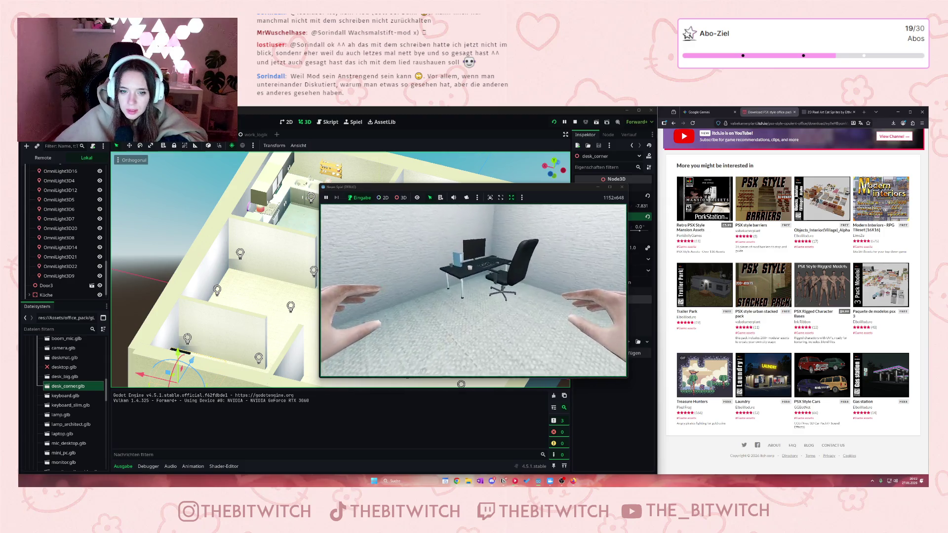
key("w")
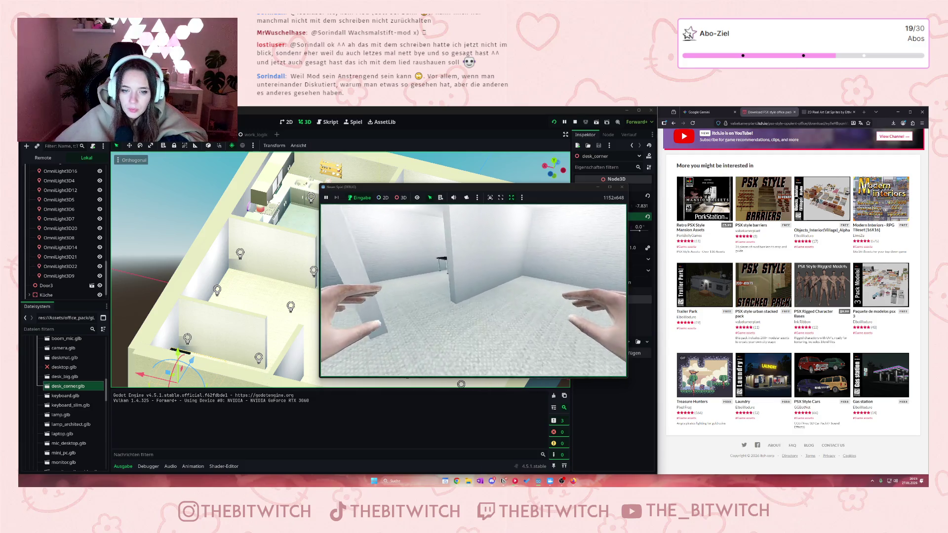
key("w")
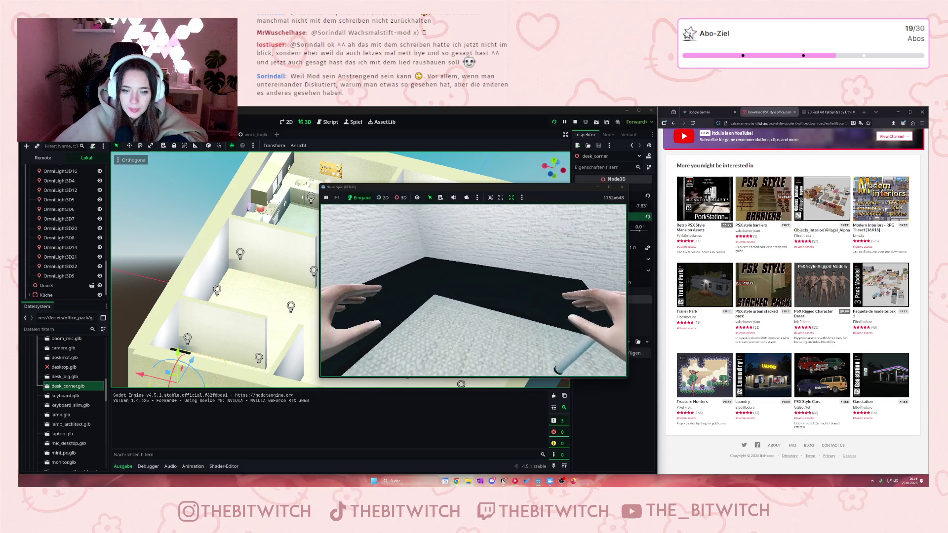
key("w")
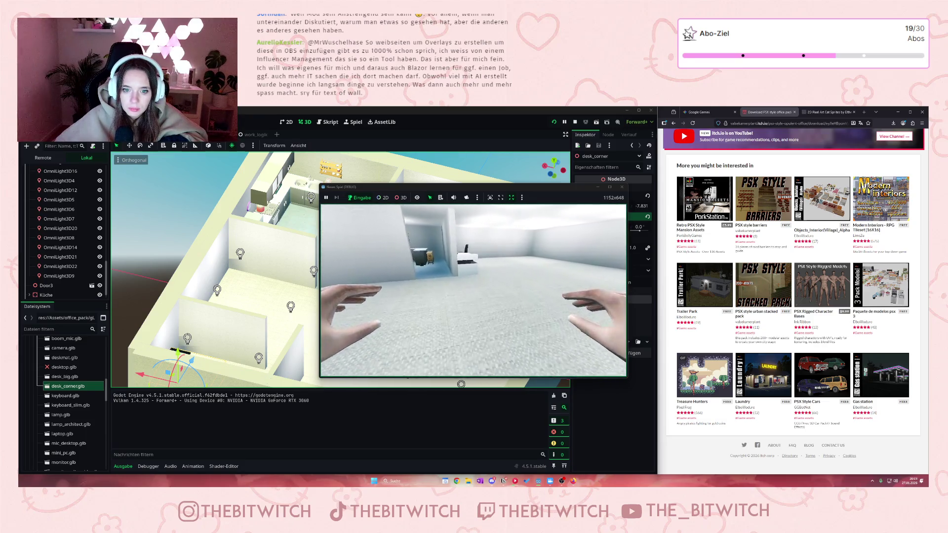
key("w")
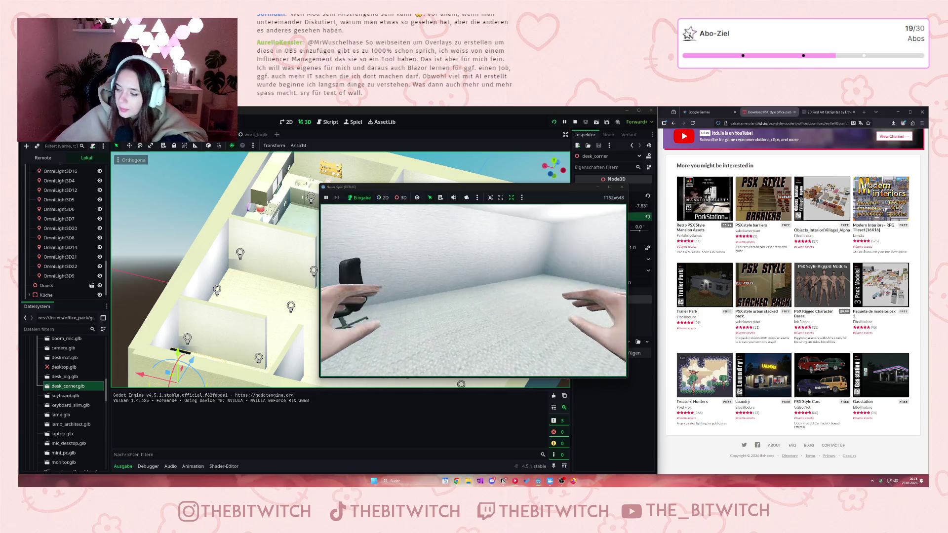
key("a")
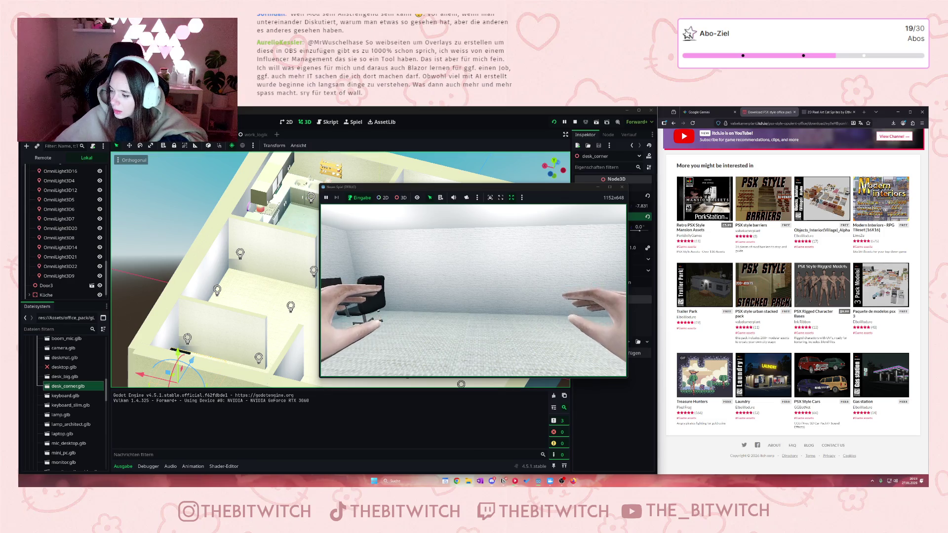
key("a")
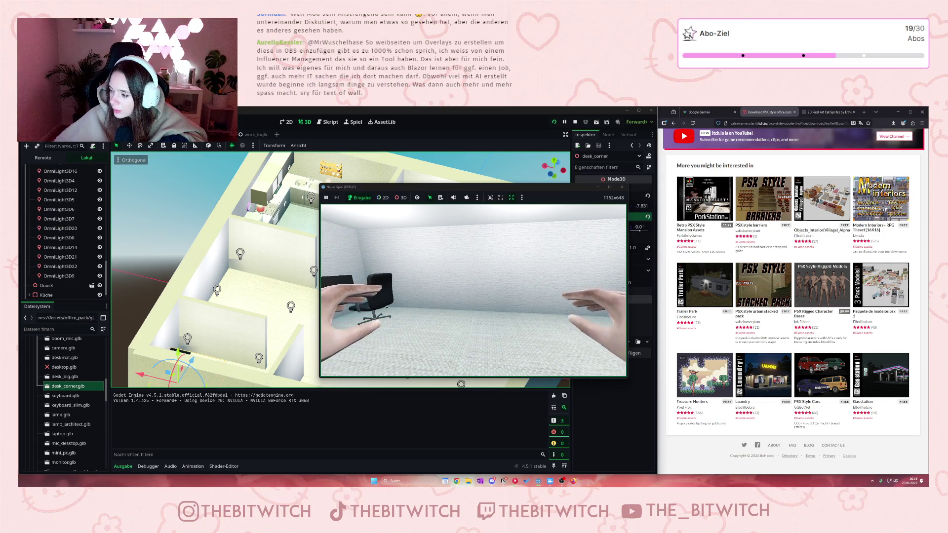
key("a")
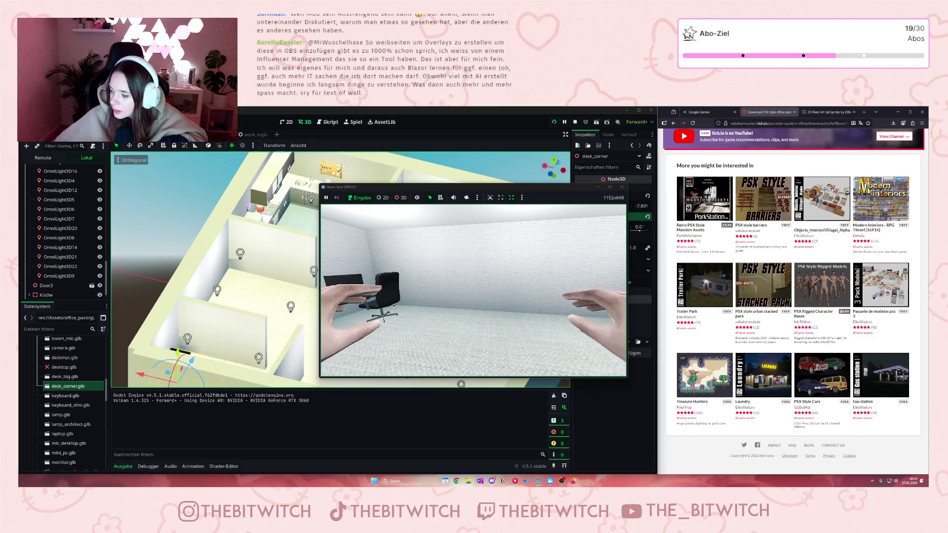
key("a")
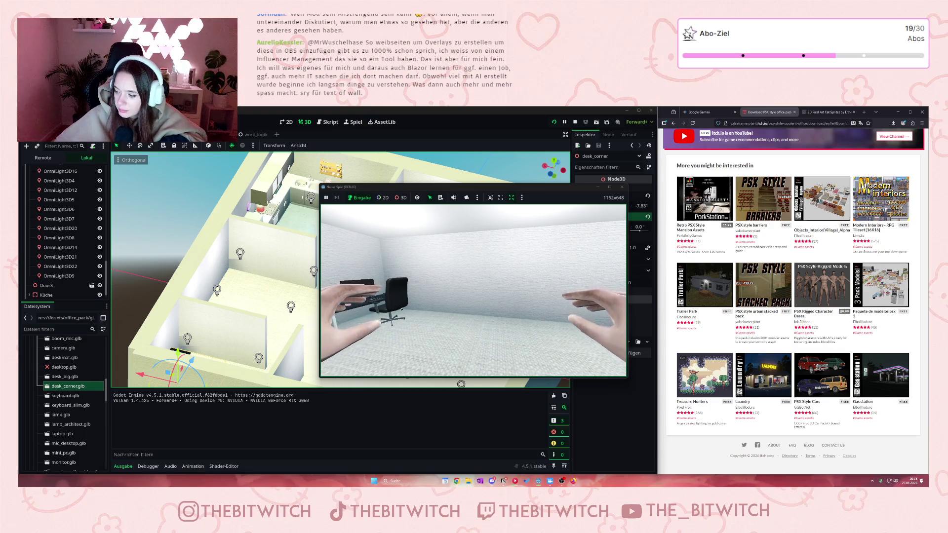
- Walk up to the corner desk, look toward the white corridor, and stop the game
key("w")
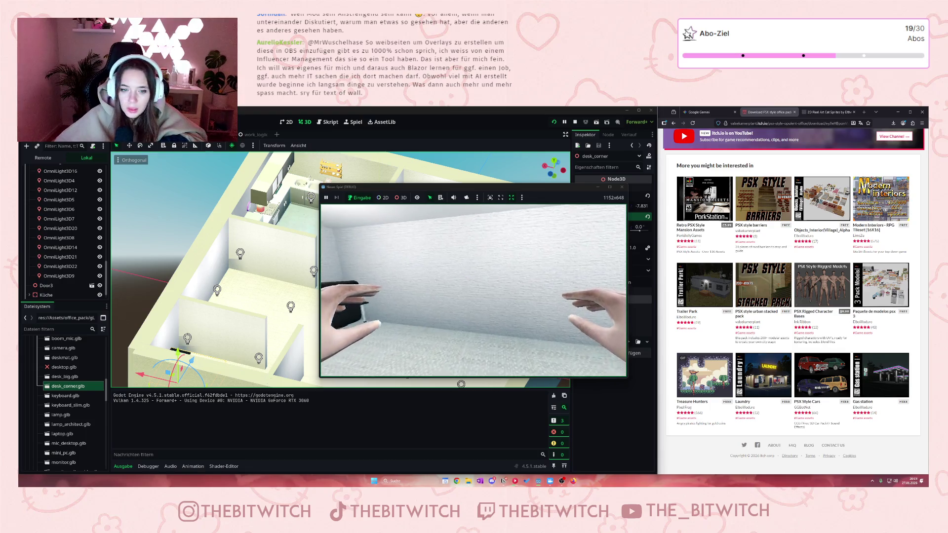
key("w")
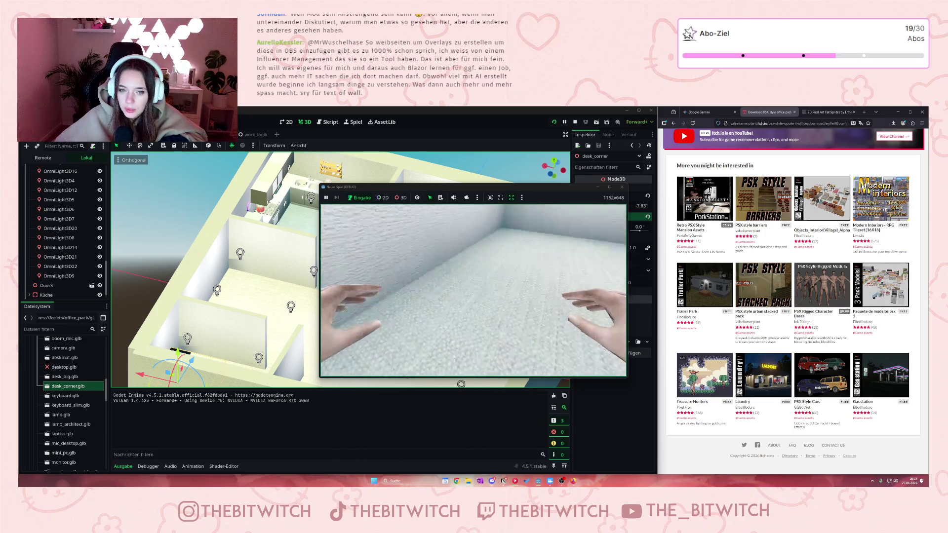
key("w")
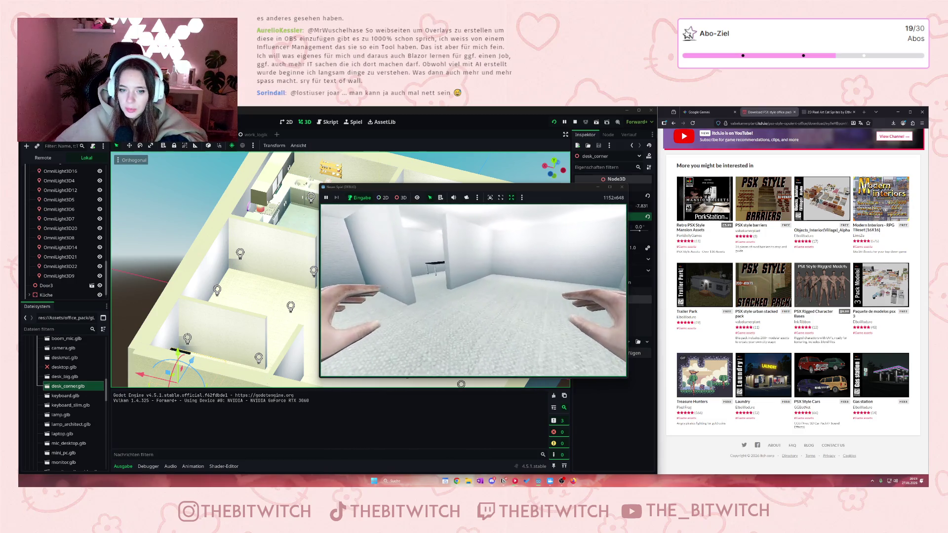
key("w")
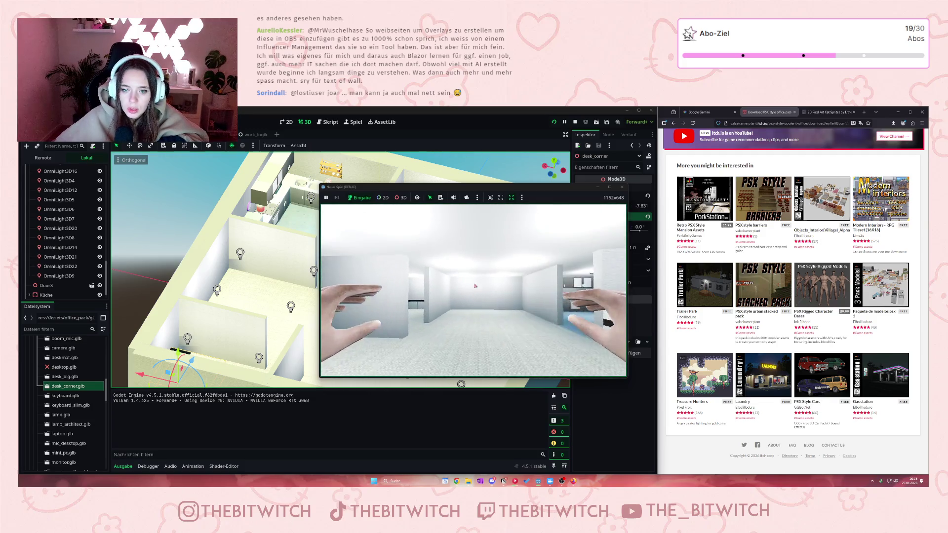
left_click(622, 188)
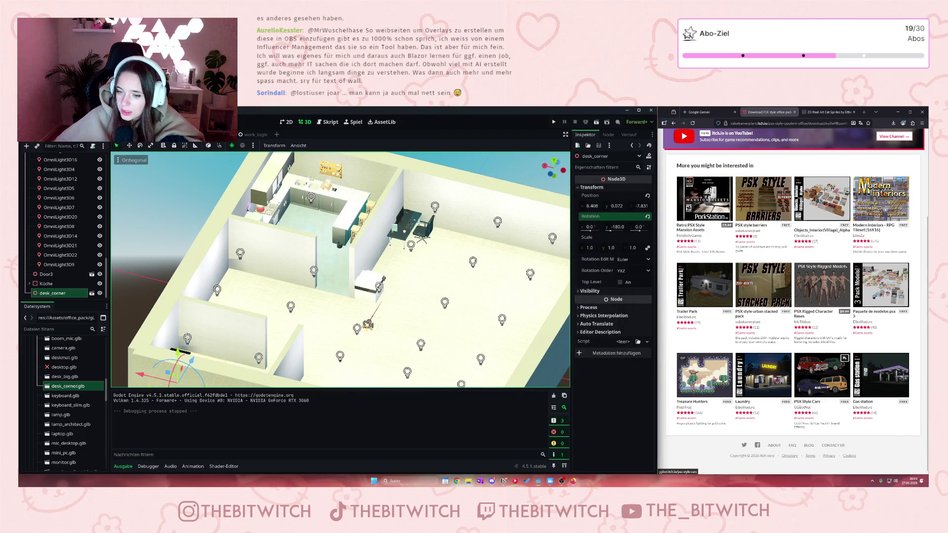
scroll(785, 353, "up", 3)
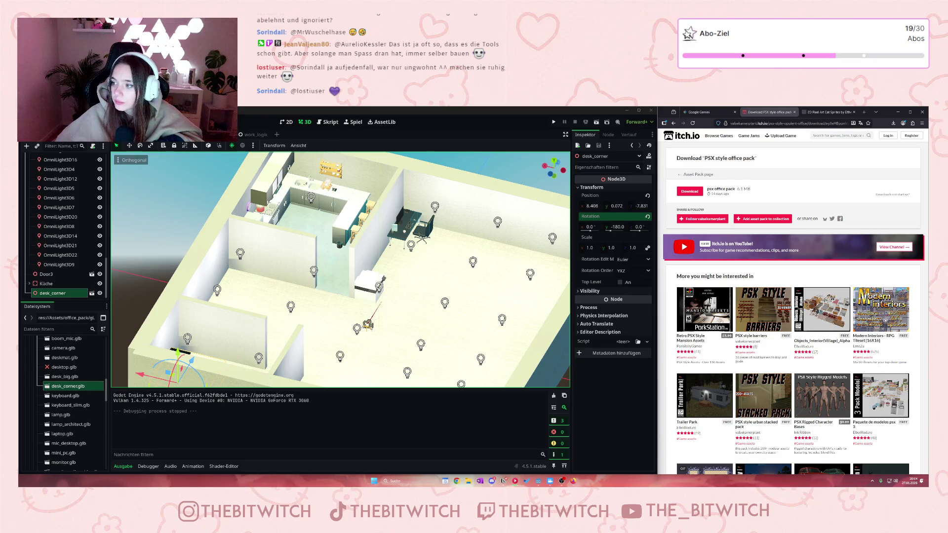
scroll(294, 275, "down", 5)
scroll(294, 275, "up", 3)
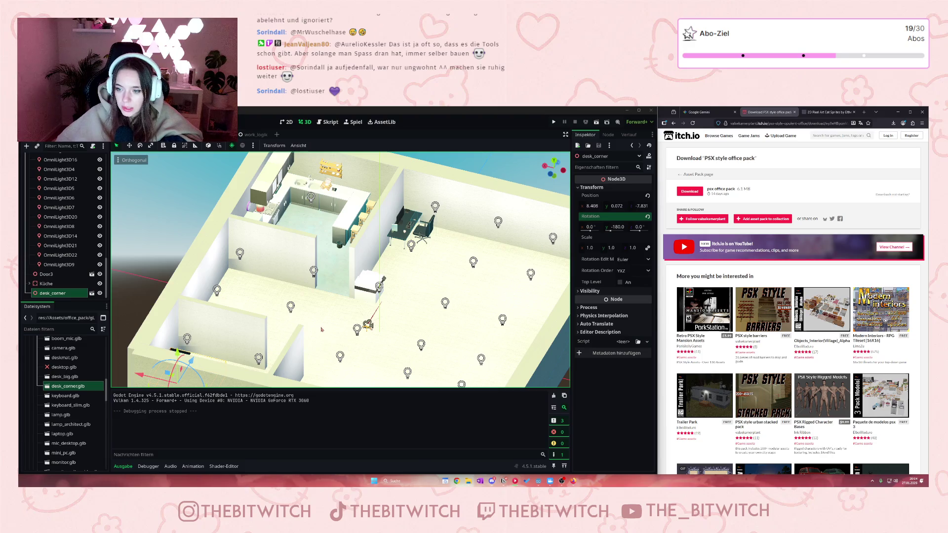
scroll(403, 315, "up", 2)
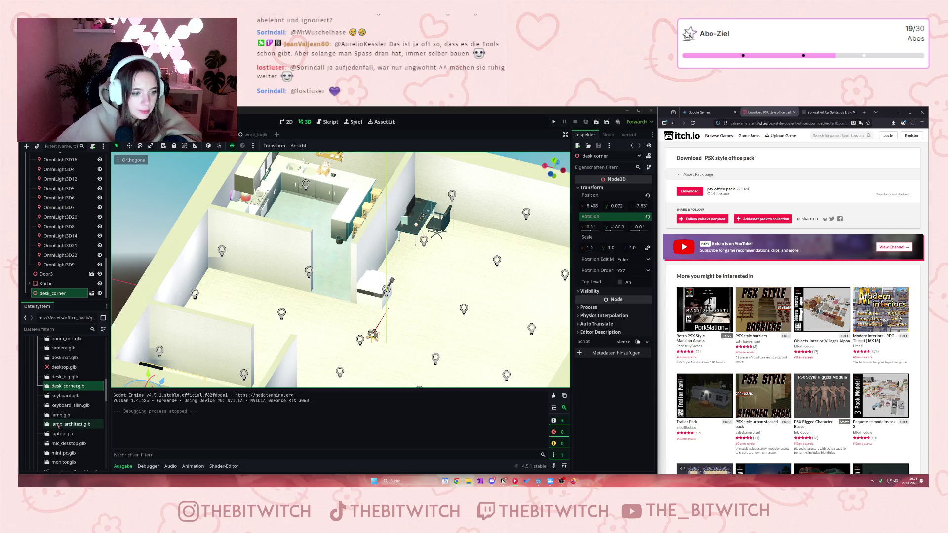
scroll(74, 405, "down", 5)
scroll(84, 419, "up", 2)
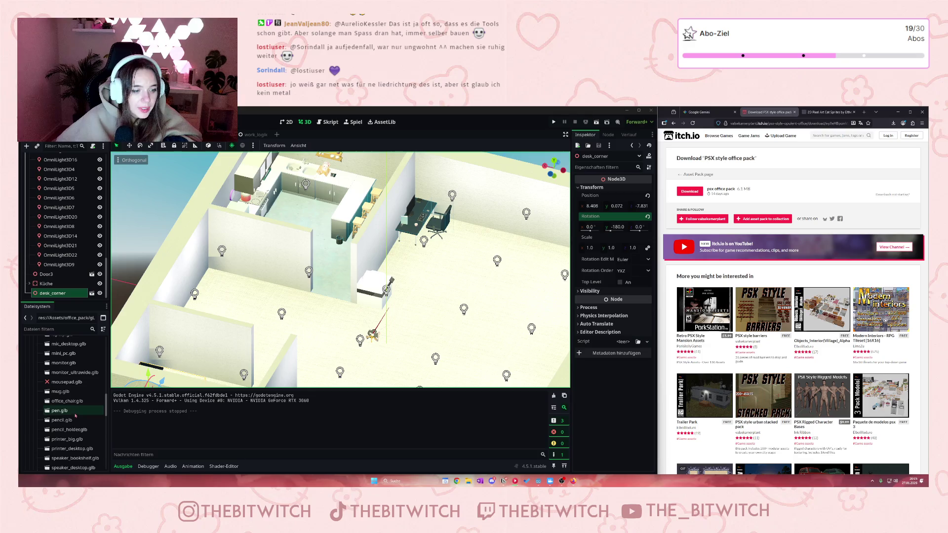
scroll(78, 415, "up", 3)
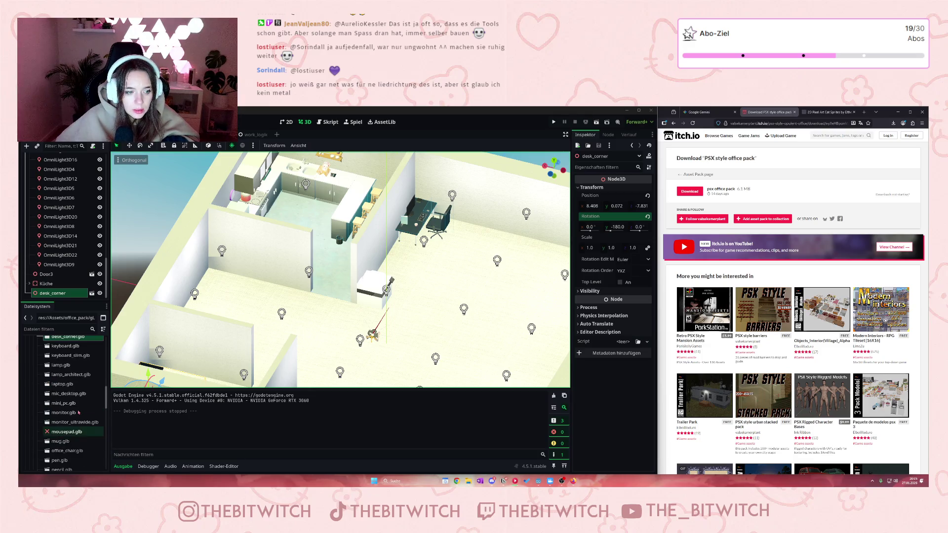
scroll(78, 412, "up", 3)
left_click(60, 378)
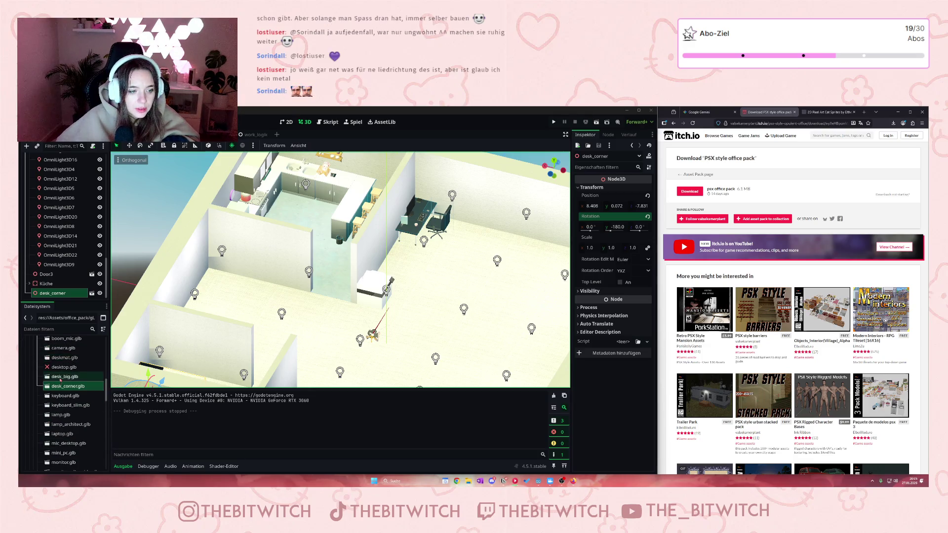
- Add a desk_big model to the scene, then delete it again
left_click_drag(61, 379, 50, 291)
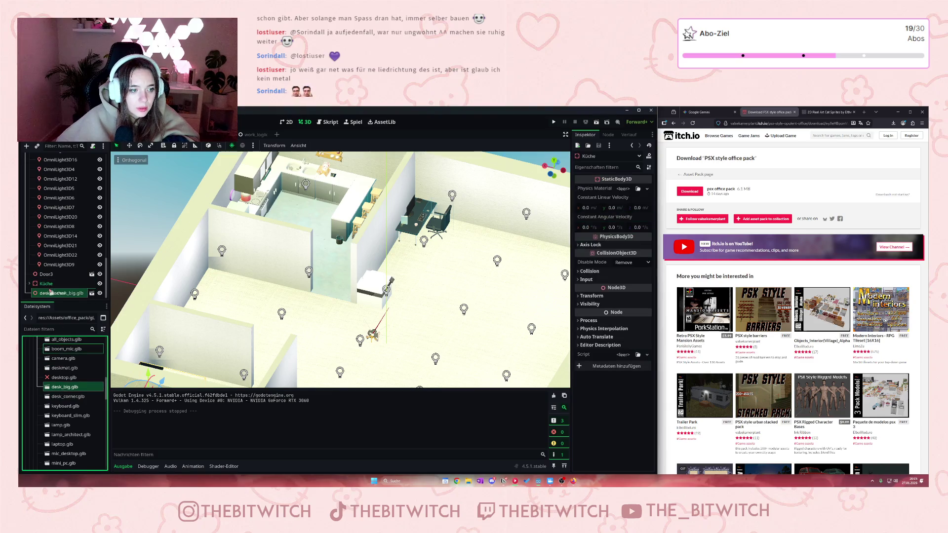
mouse_move(390, 328)
left_mouse_down()
mouse_move(430, 267)
mouse_move(377, 343)
left_mouse_up()
key("Delete")
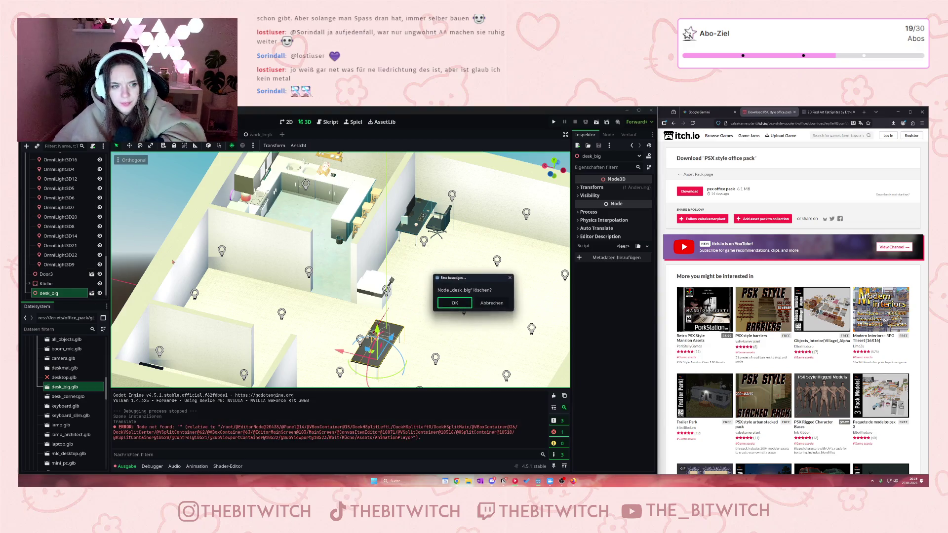
left_click(450, 303)
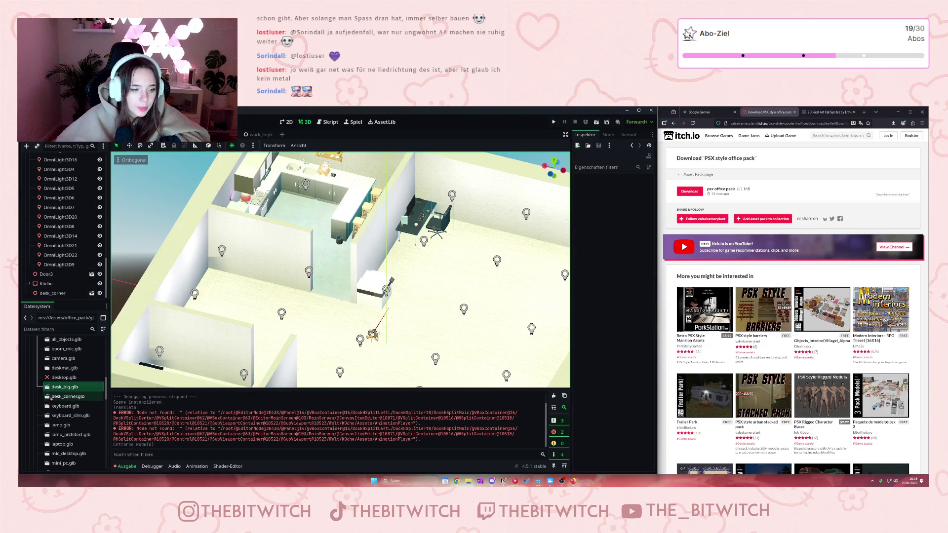
- Collapse the Arbeitsplatz workstation group in the Scene dock
scroll(60, 424, "down", 2)
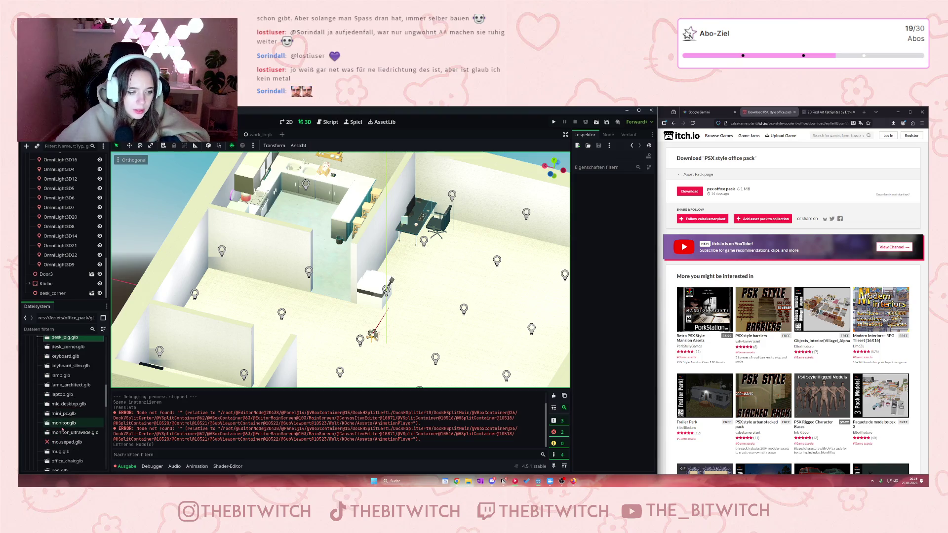
scroll(69, 405, "up", 1)
scroll(70, 406, "up", 3)
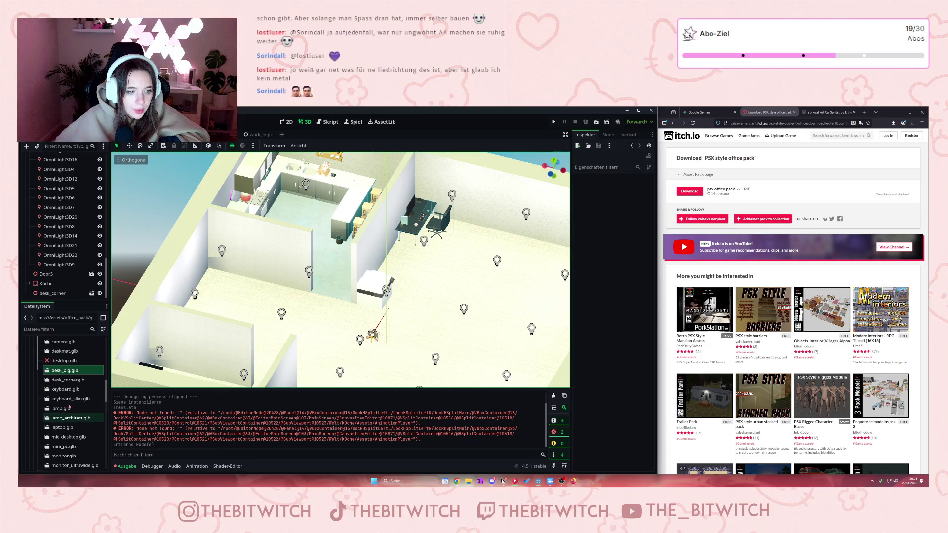
scroll(55, 395, "down", 5)
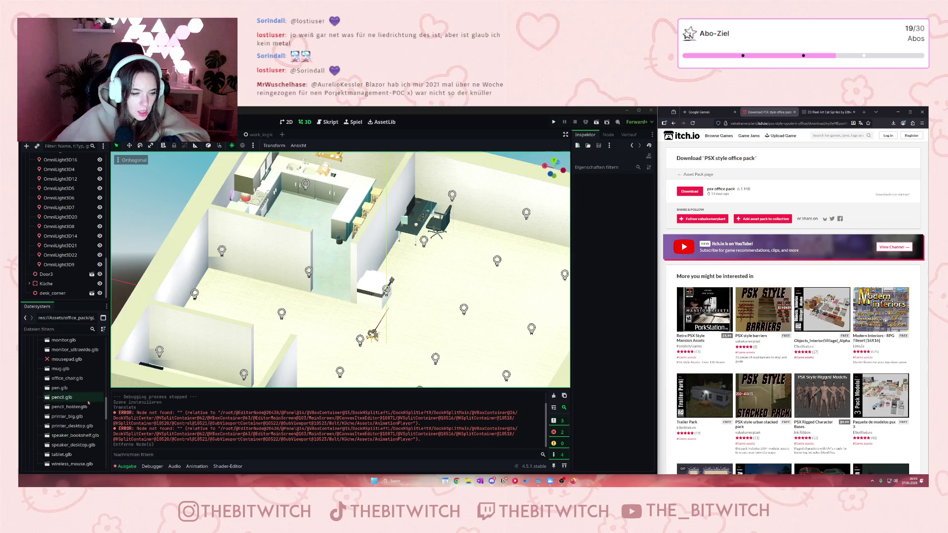
scroll(81, 402, "up", 5)
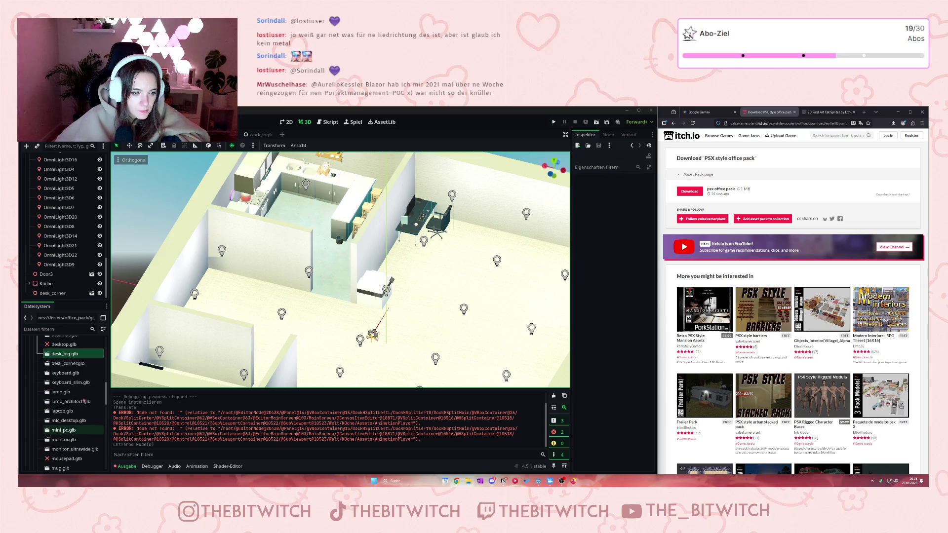
scroll(84, 398, "up", 3)
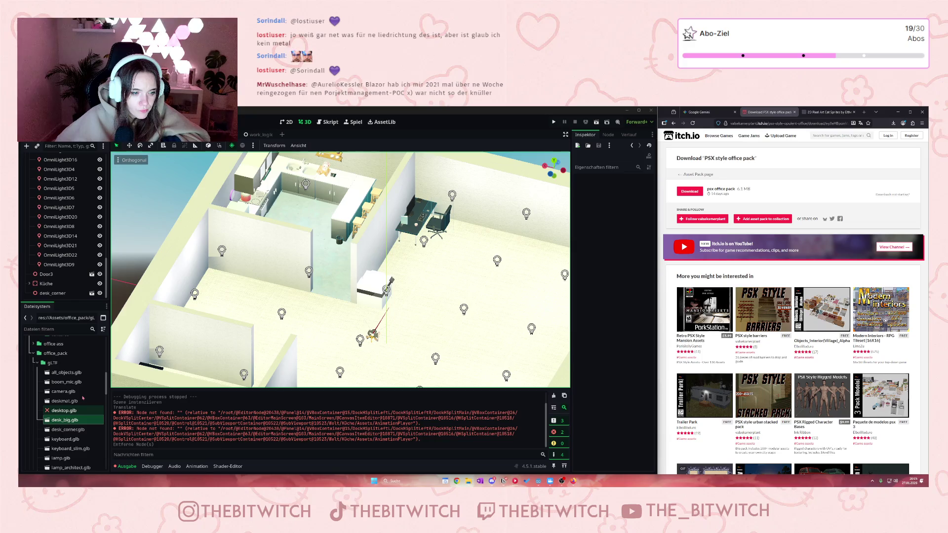
scroll(83, 397, "down", 1)
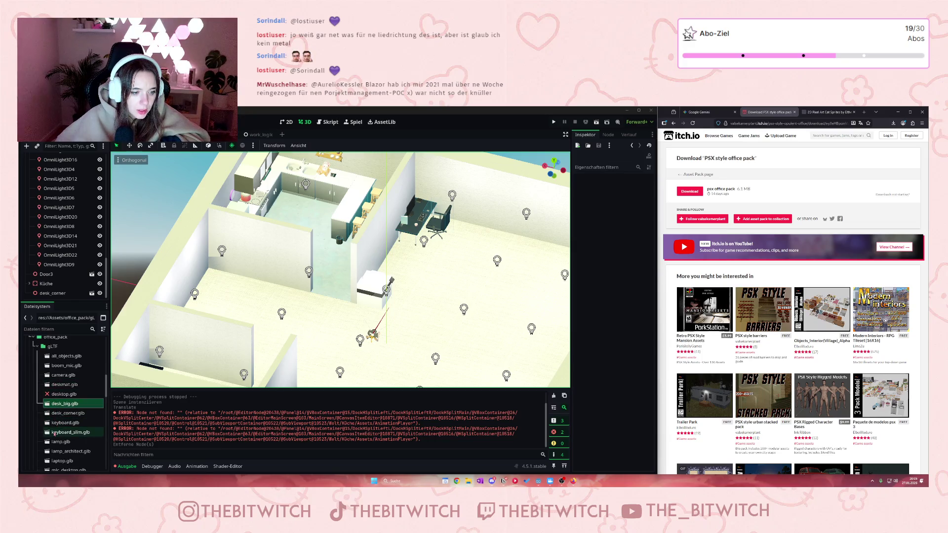
scroll(58, 435, "down", 1)
scroll(58, 434, "down", 1)
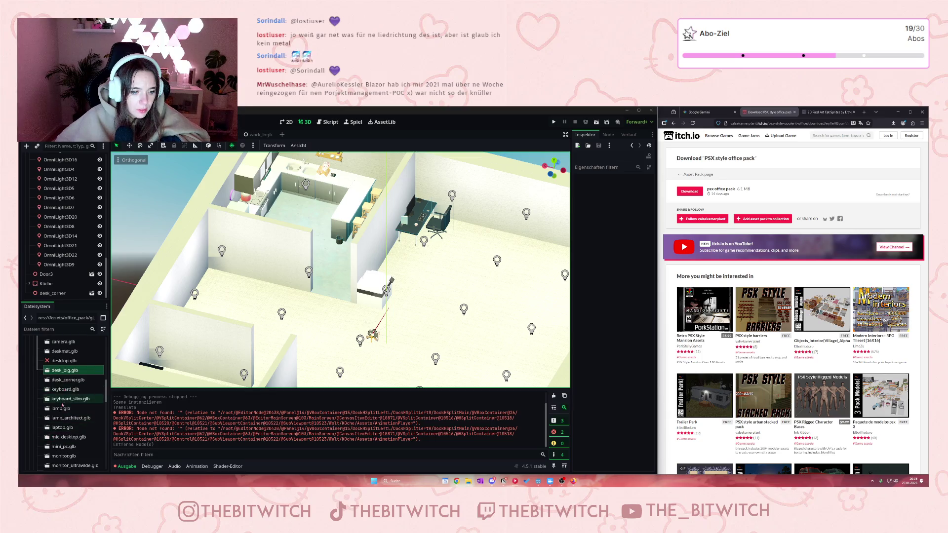
scroll(58, 424, "down", 1)
scroll(49, 211, "up", 5)
scroll(50, 211, "up", 5)
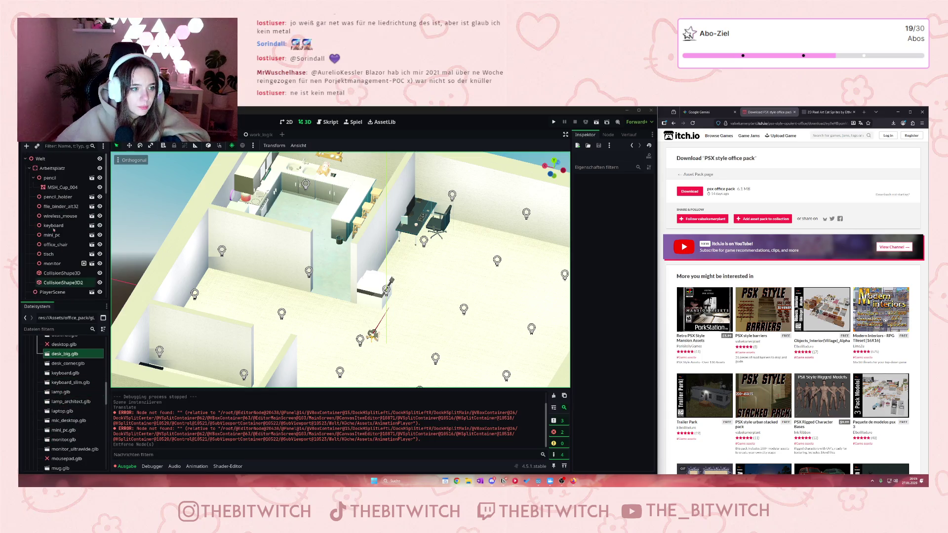
left_click(29, 169)
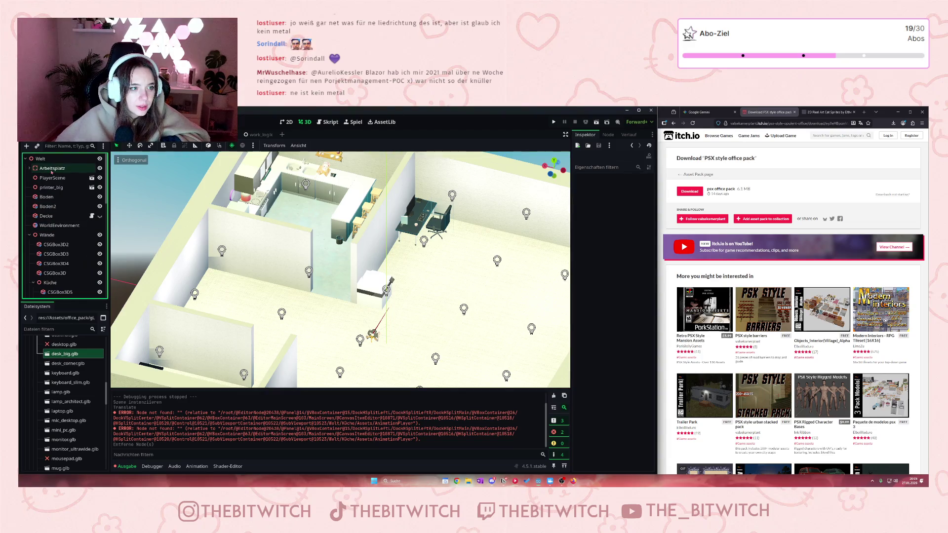
- Duplicate the Arbeitsplatz group as Arbeitsplatz2 and shift its desk and chair down-left
left_click(74, 167)
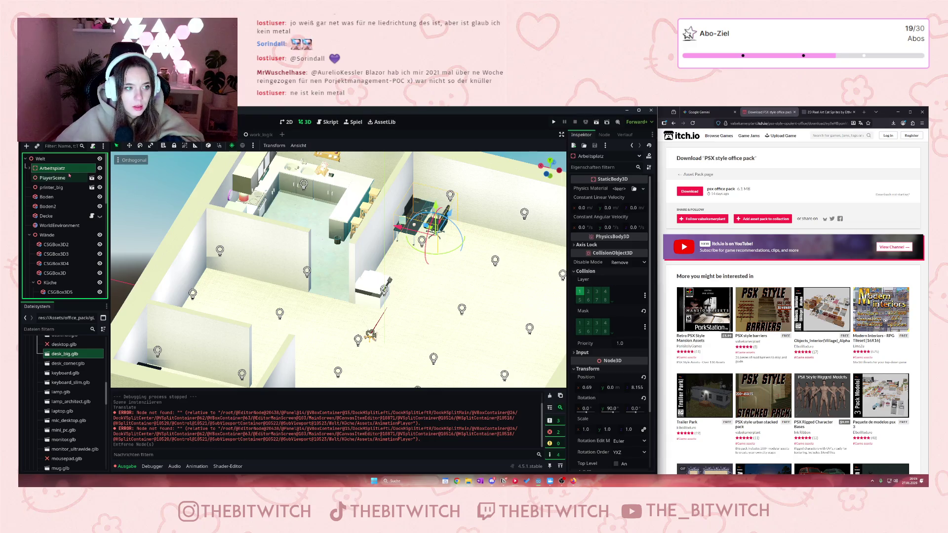
key("ctrl+d")
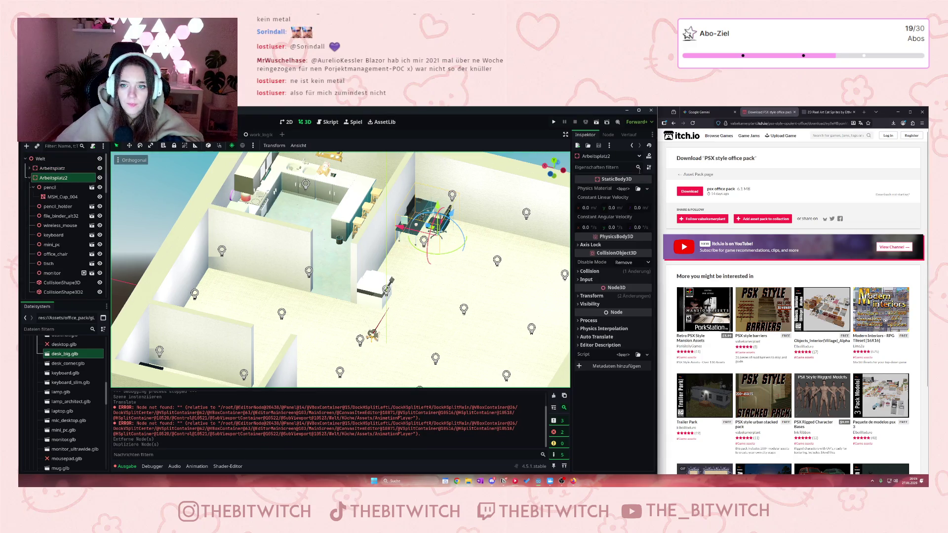
left_click(637, 156)
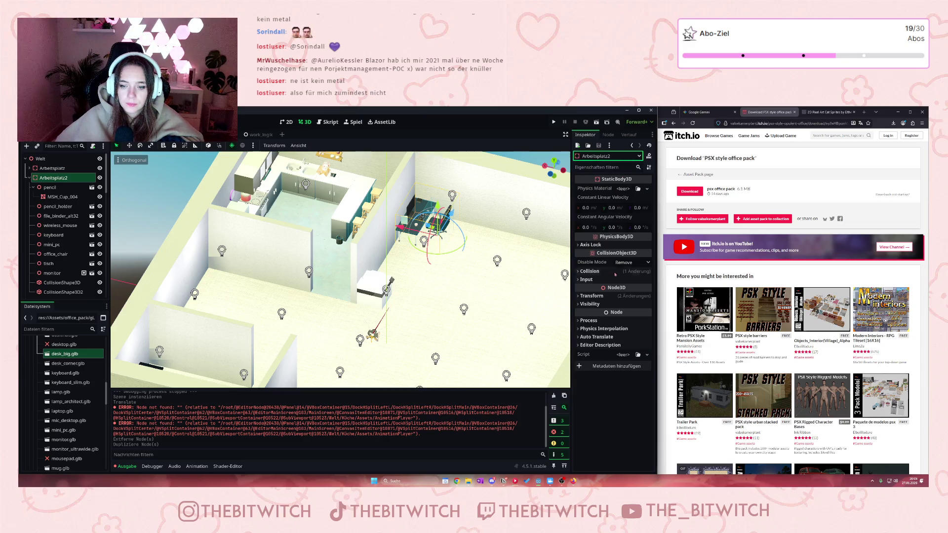
right_click(52, 178)
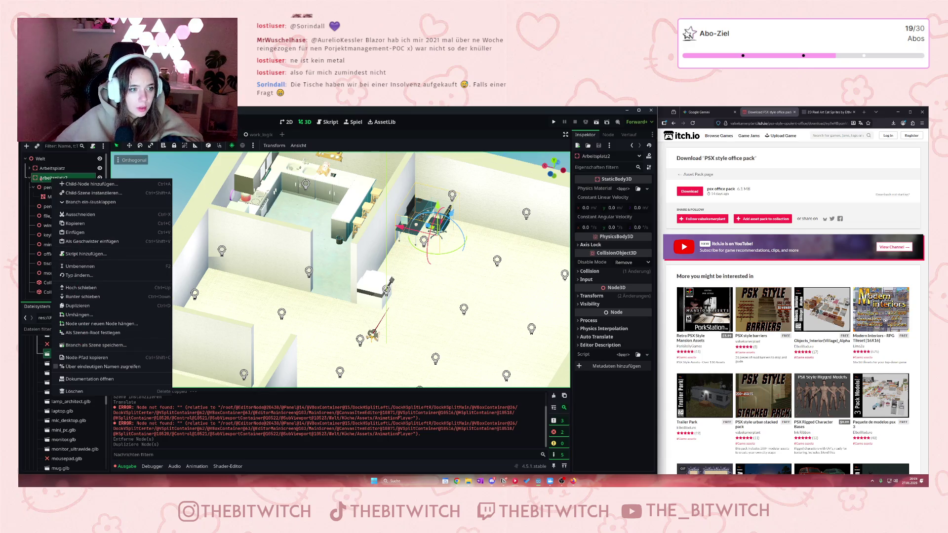
left_click(442, 241)
mouse_move(441, 241)
left_mouse_down()
mouse_move(431, 255)
mouse_move(439, 248)
left_mouse_up()
scroll(439, 248, "up", 3)
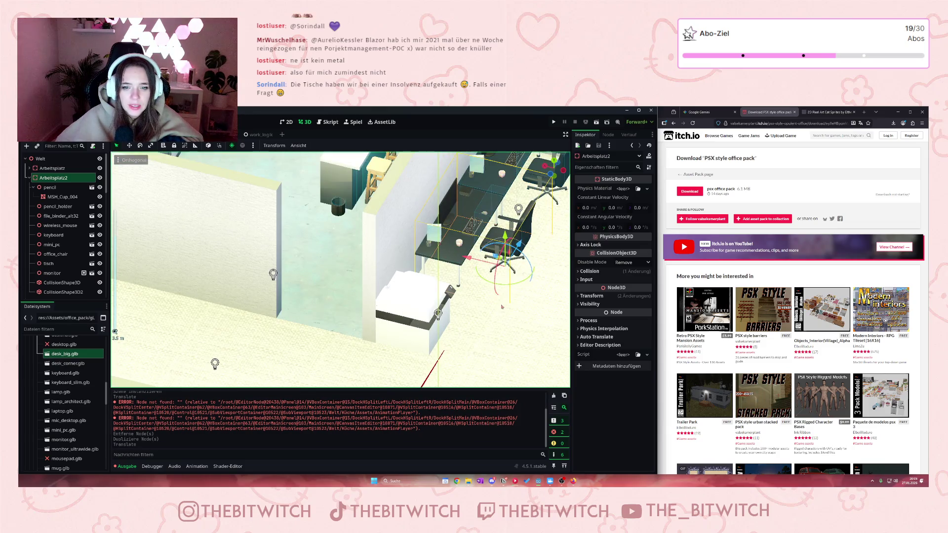
- Nudge Arbeitsplatz2 along Z so its desk lines up beside the original
scroll(443, 254, "up", 3)
left_click_drag(423, 291, 420, 297)
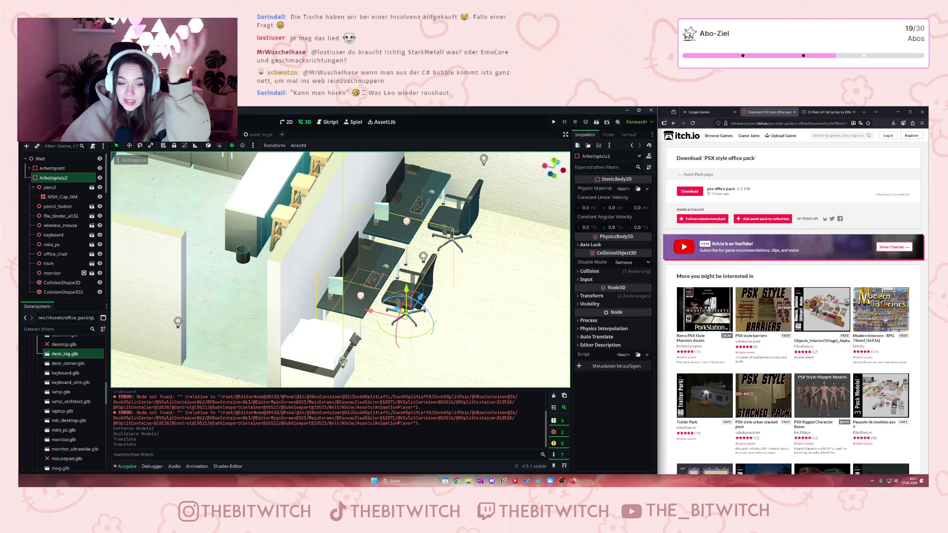
left_click(375, 302)
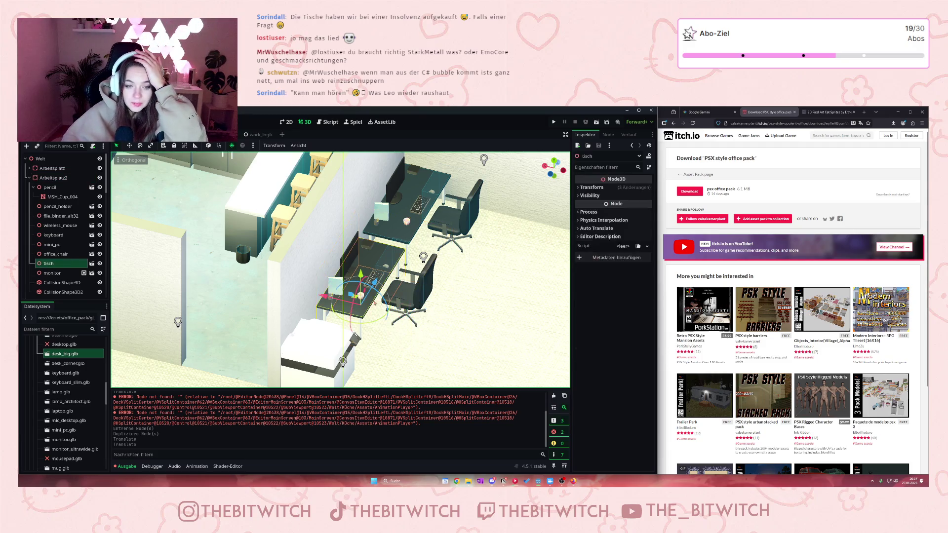
- Delete the second desk's cup and mini PC, and rotate its office chair
left_click(513, 201)
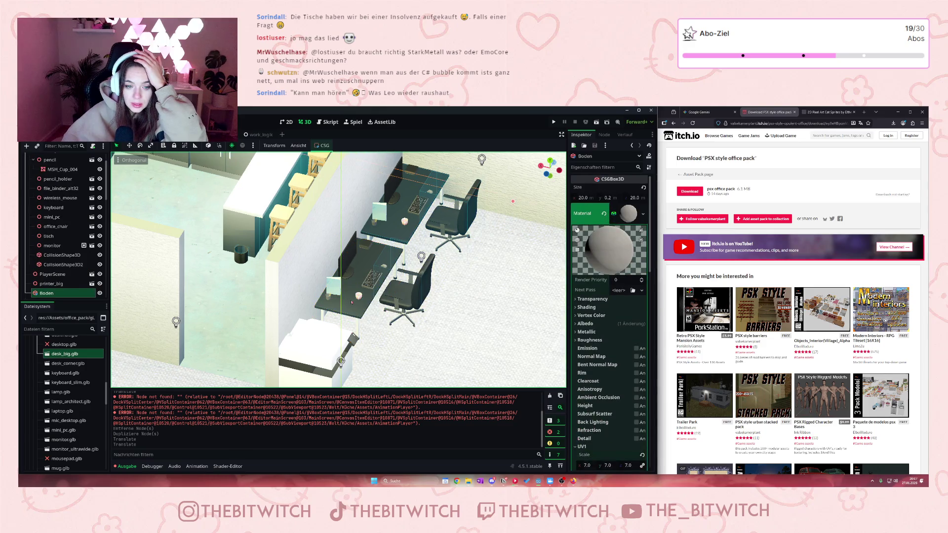
left_click(359, 298)
key("Delete")
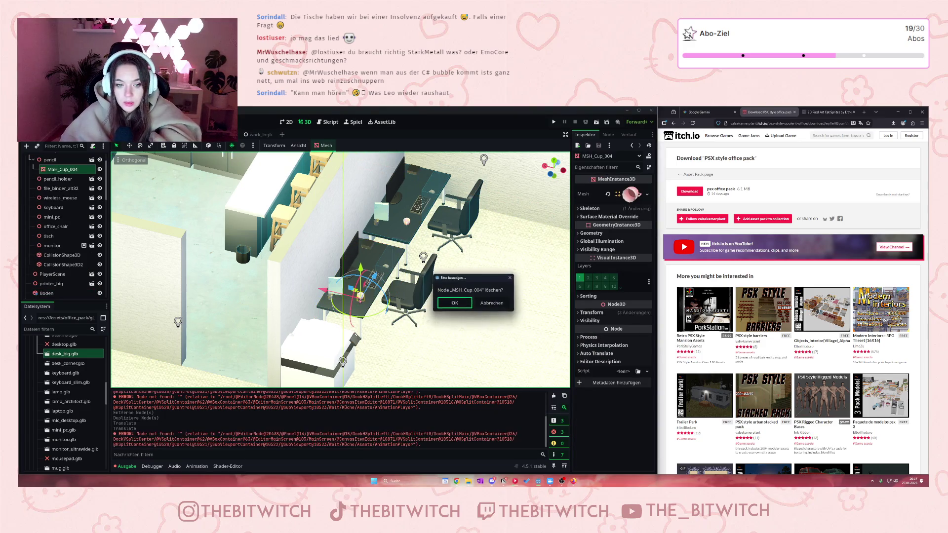
left_click(446, 304)
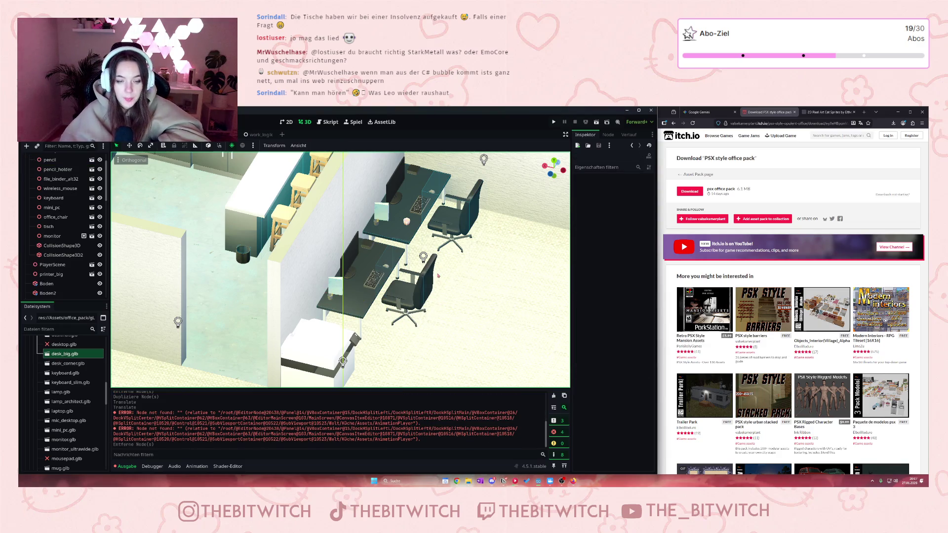
left_click(368, 253)
key("Delete")
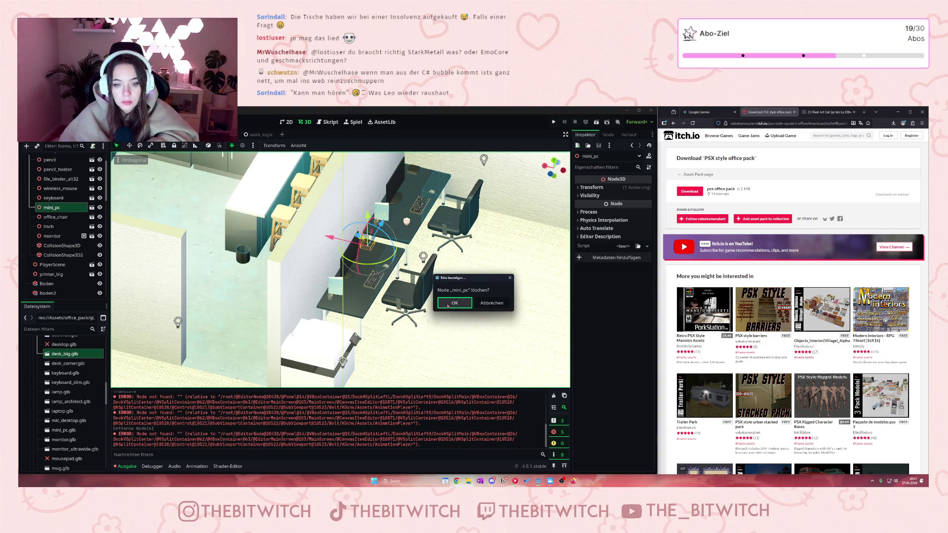
left_click(447, 303)
left_click(407, 314)
left_click_drag(412, 338, 410, 334)
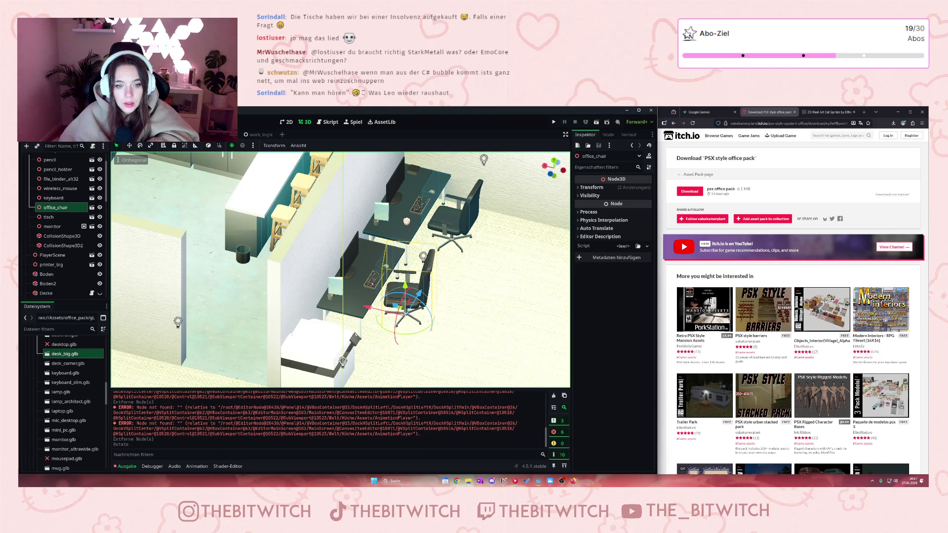
- Delete the keyboard and monitor, and rotate the wireless mouse on the desk
left_click(371, 279)
key("Delete")
left_click(448, 303)
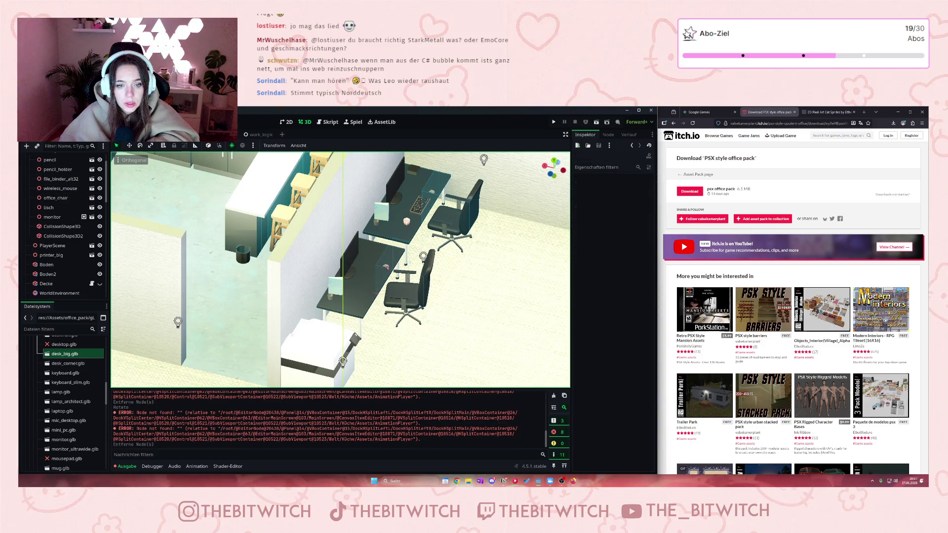
left_click(386, 267)
left_click_drag(356, 279, 370, 283)
left_click(348, 257)
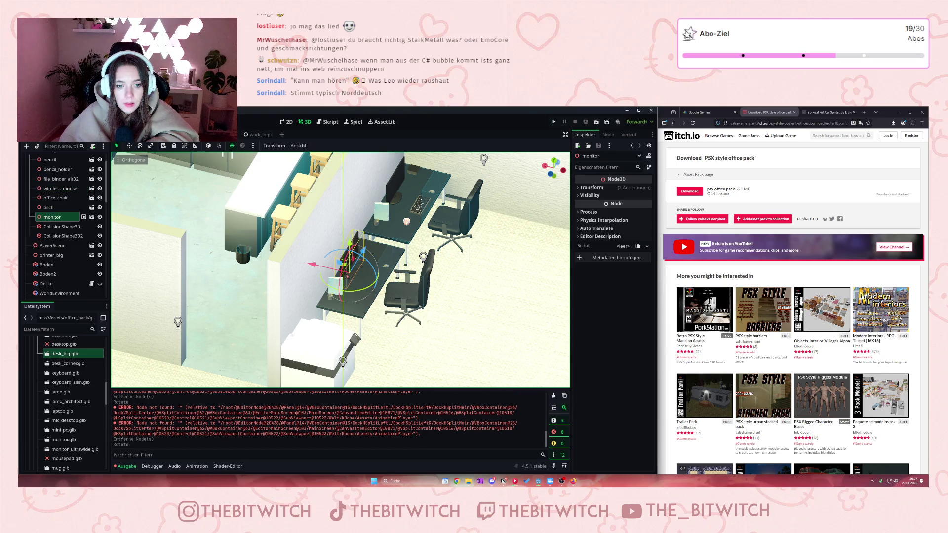
key("Delete")
left_click(446, 304)
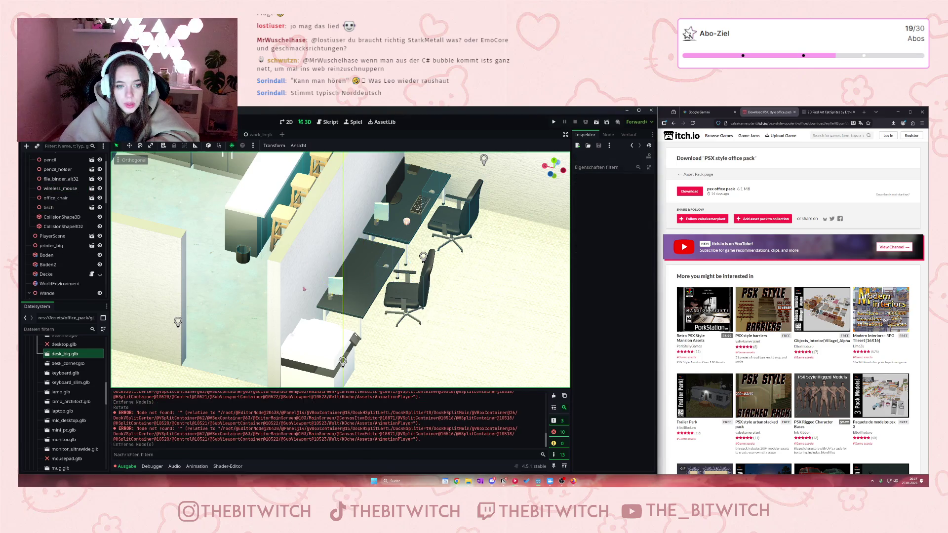
- Try moving the file binder, undo it, and delete the pencil holder
left_click(334, 288)
left_click_drag(338, 288, 391, 239)
key("ctrl+z")
left_click(346, 300)
key("Delete")
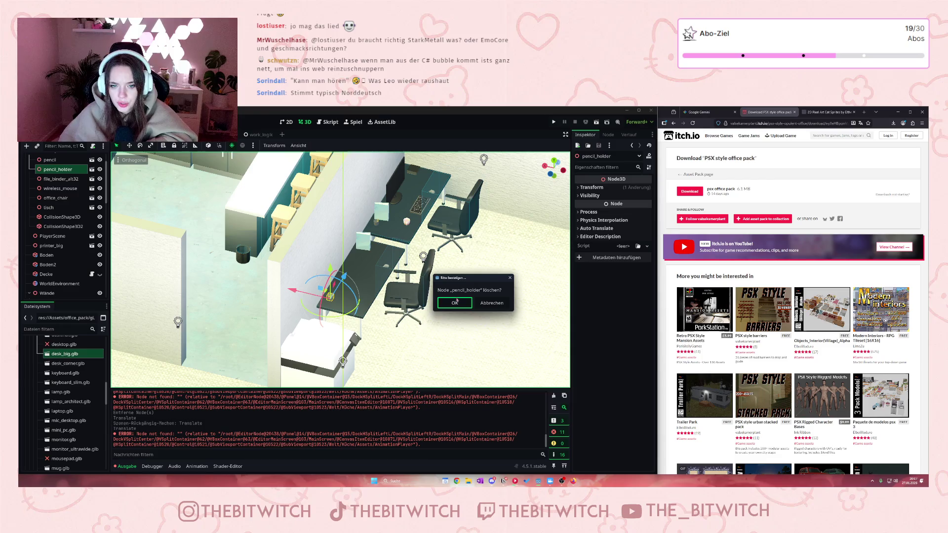
left_click(454, 303)
scroll(345, 316, "up", 6)
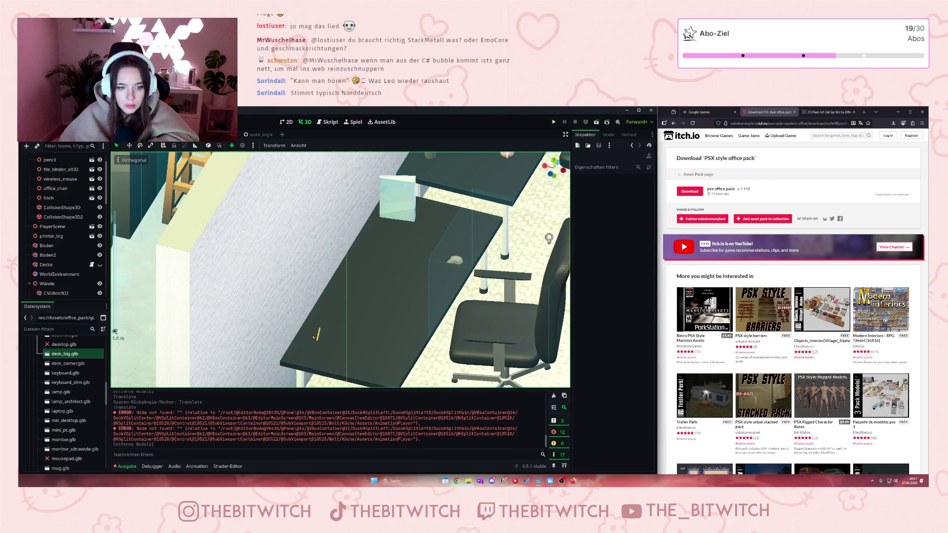
- Rotate the pencil to lie flat and lower it onto the second desk's surface
left_click(317, 336)
left_click_drag(344, 340, 334, 341)
scroll(335, 326, "up", 5)
key("f")
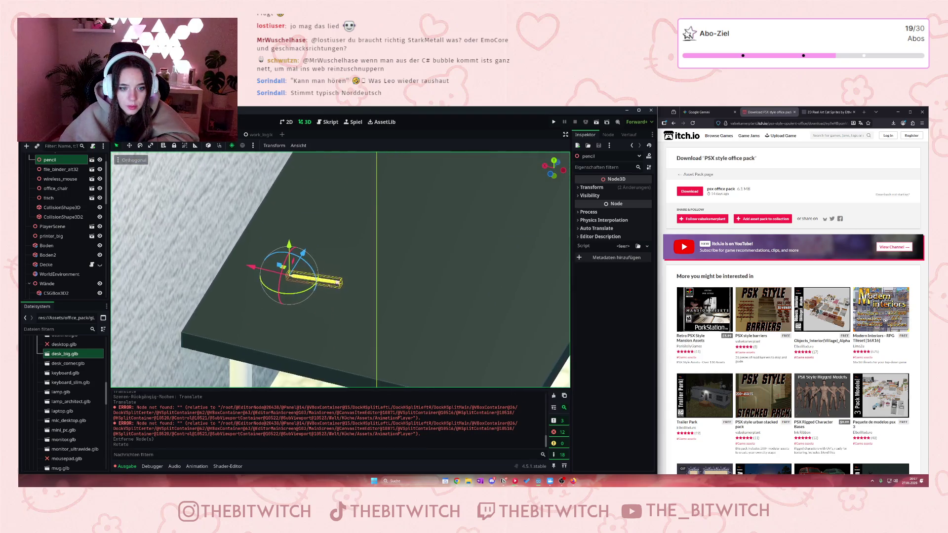
left_click_drag(218, 251, 237, 271)
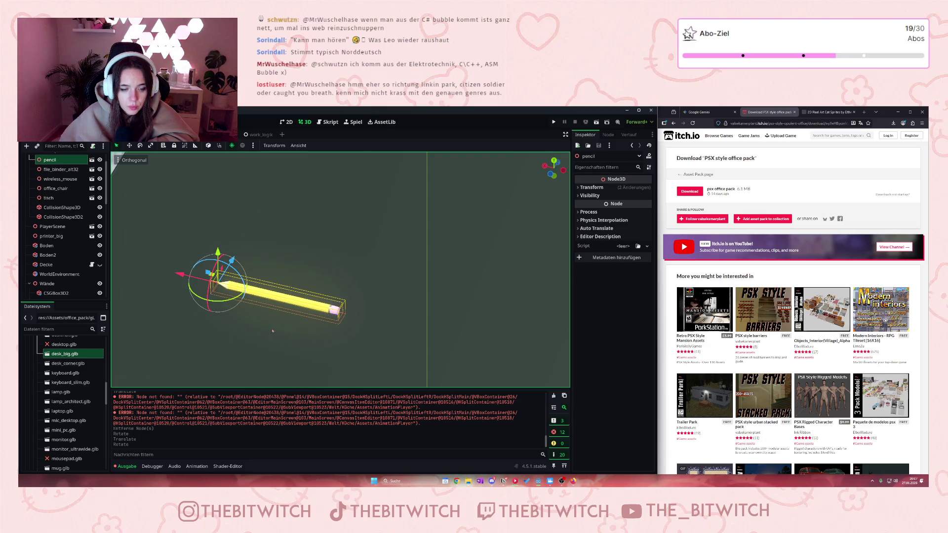
scroll(269, 334, "down", 5)
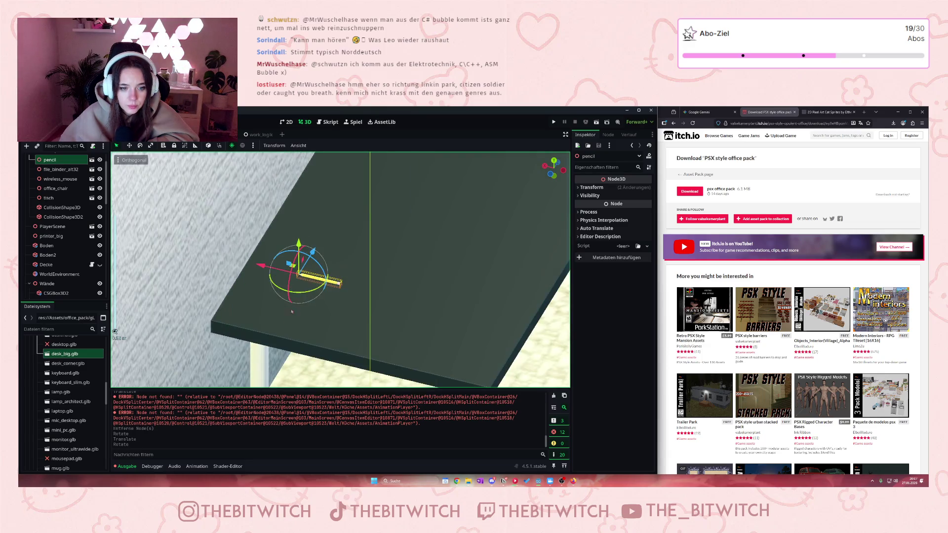
left_click(269, 283)
left_click(470, 359)
scroll(471, 359, "down", 5)
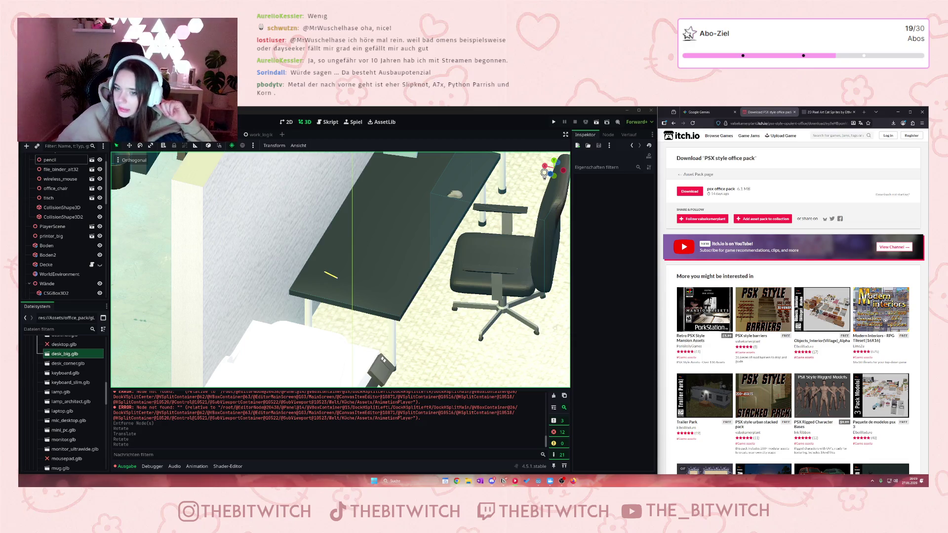
- Save the office scene with Ctrl+S
left_click(234, 208)
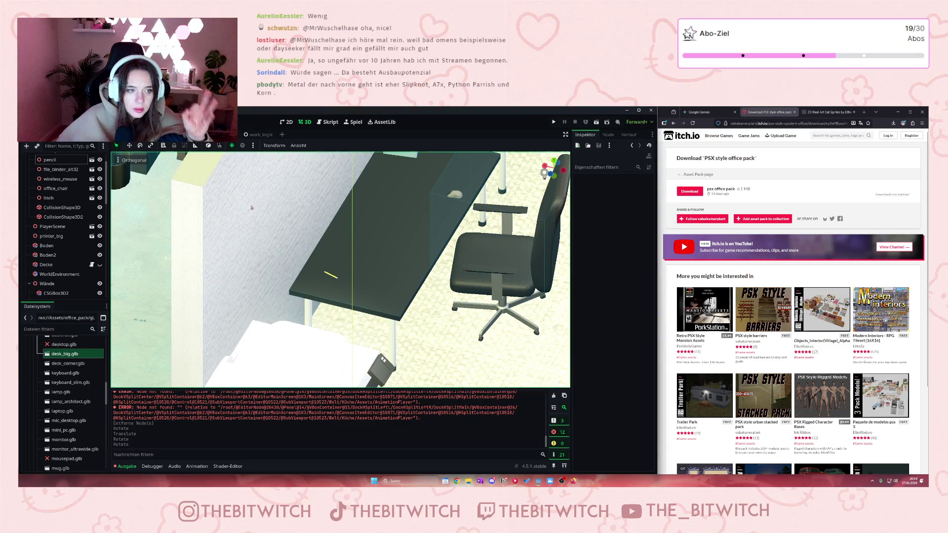
key("ctrl+s")
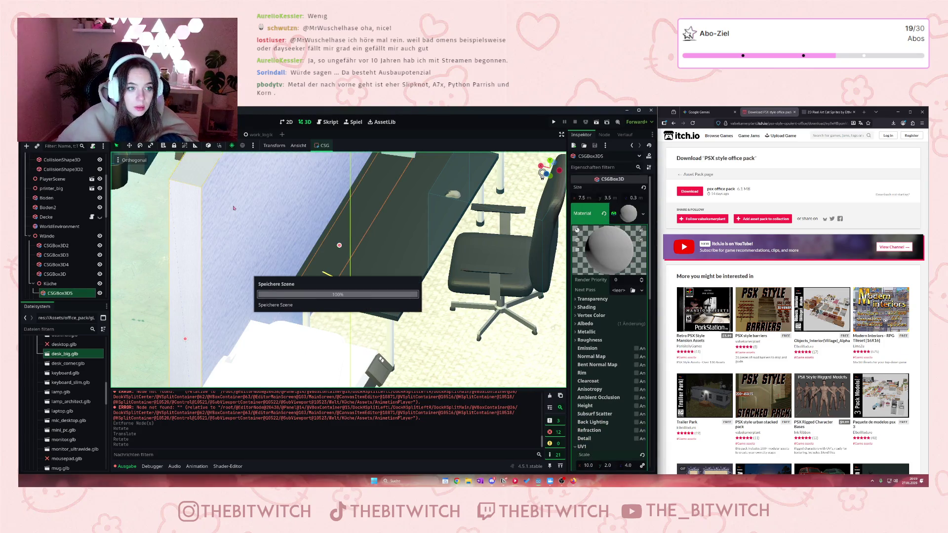